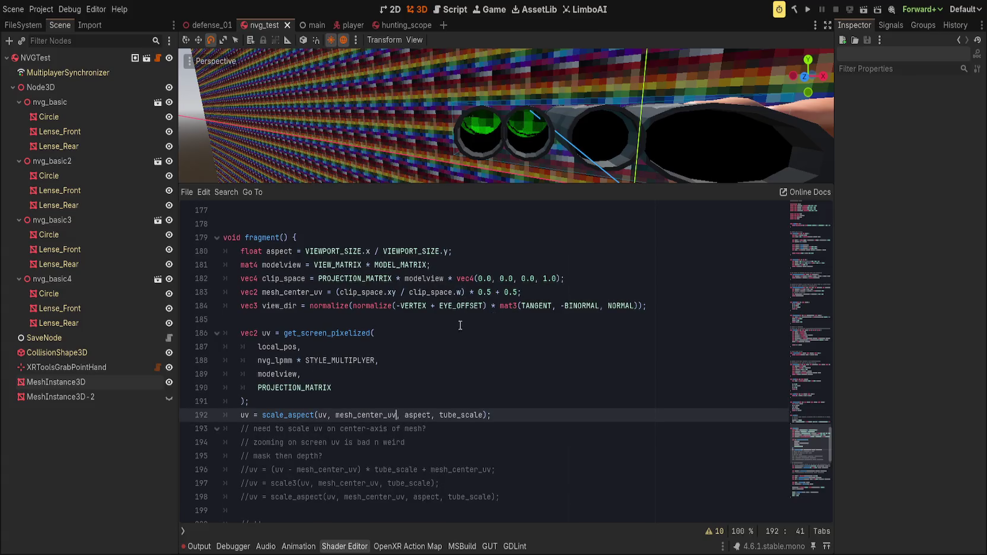
# Move the uv = scale_aspect line below the scaling comments, then go to get_screen_pixelized's return line.
pyautogui.scroll(-3, 428, 337)
pyautogui.hotkey('alt', 'Down')
pyautogui.hotkey('alt', 'Down')
pyautogui.hotkey('alt', 'Down')
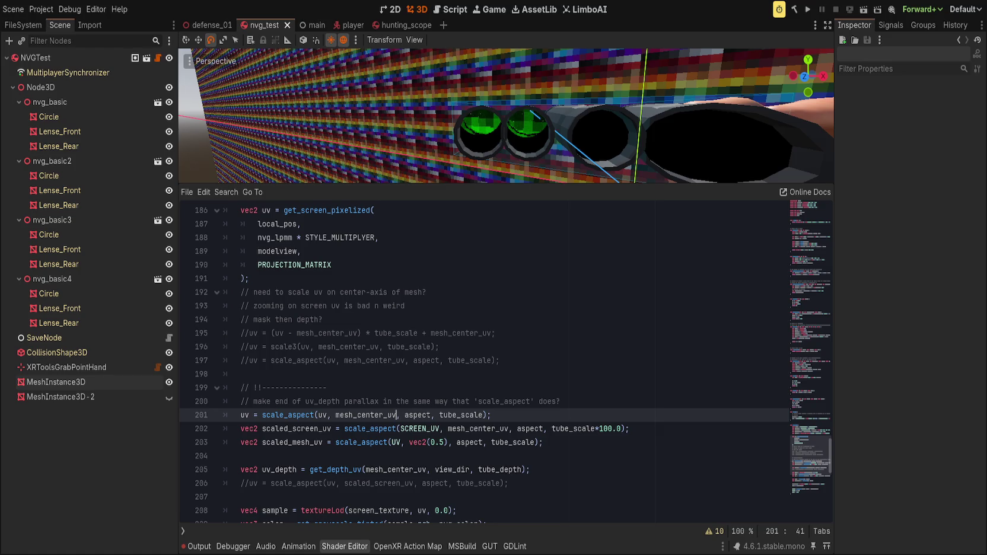
pyautogui.scroll(8, 455, 385)
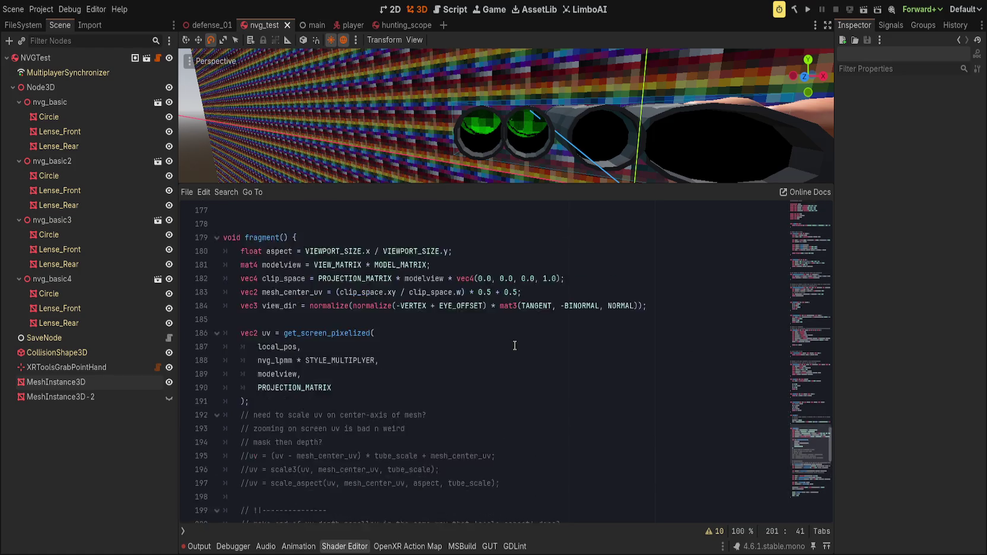
pyautogui.scroll(13, 455, 386)
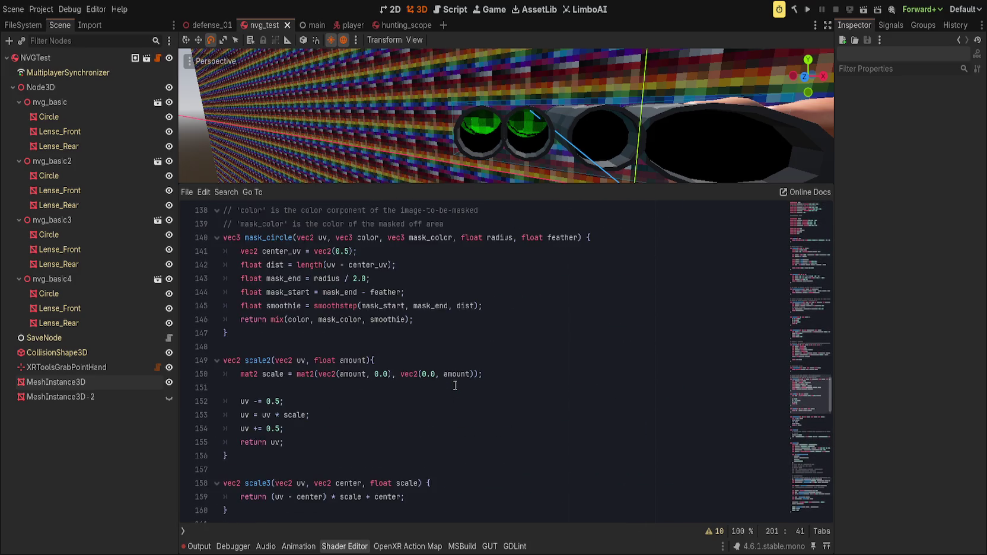
pyautogui.scroll(4, 455, 385)
pyautogui.click(462, 401)
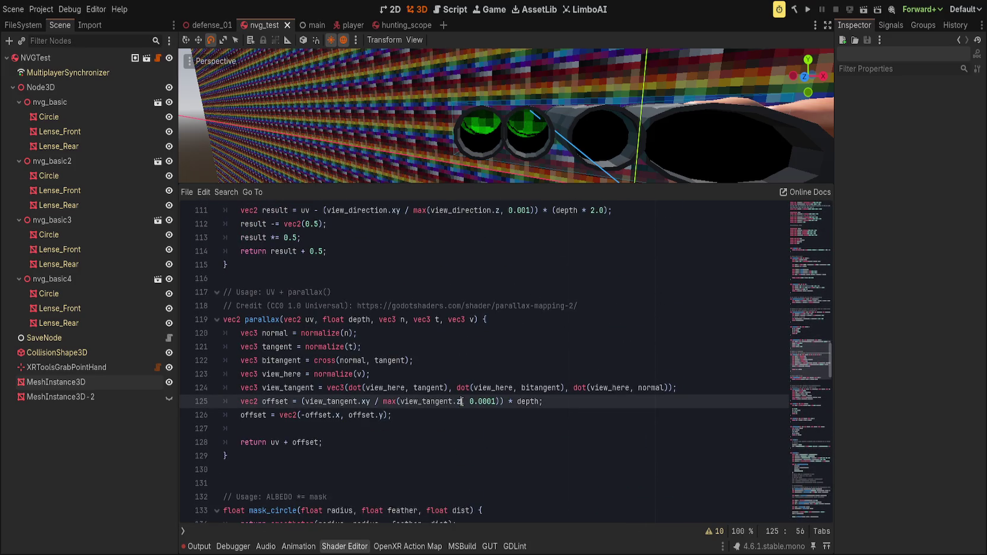
pyautogui.scroll(2, 470, 419)
pyautogui.scroll(8, 471, 419)
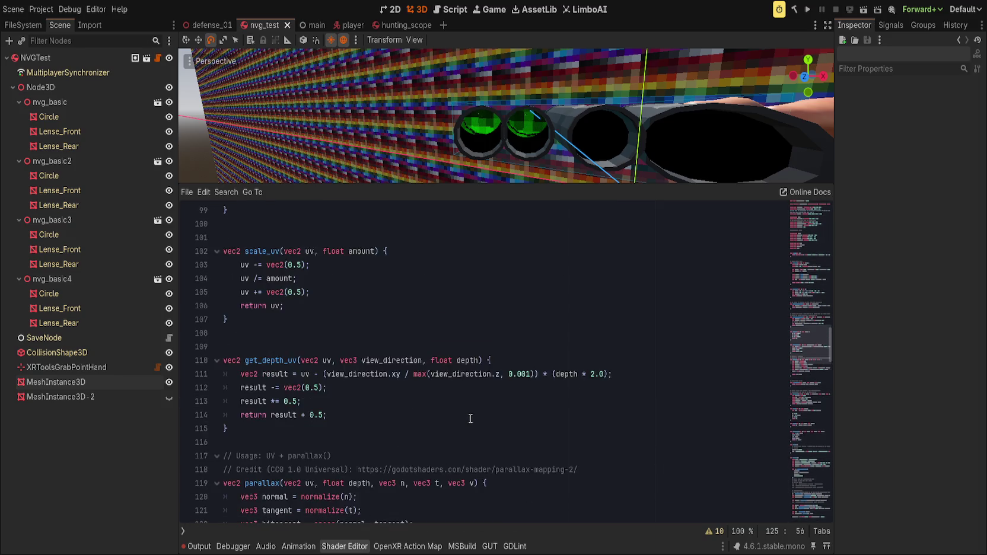
pyautogui.click(487, 443)
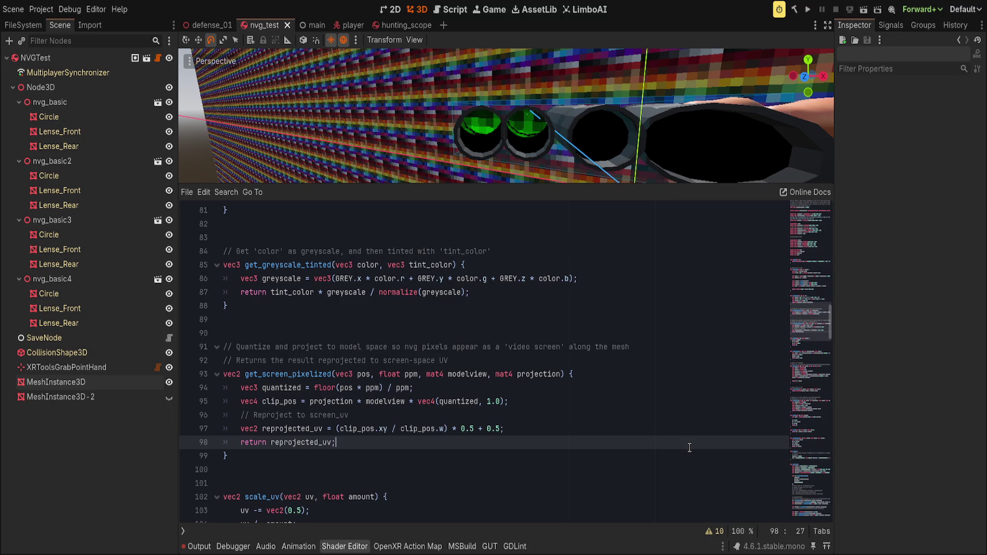
# Strip the vec2 reprojected_uv declaration and cut its reprojection expression.
pyautogui.press('Up')
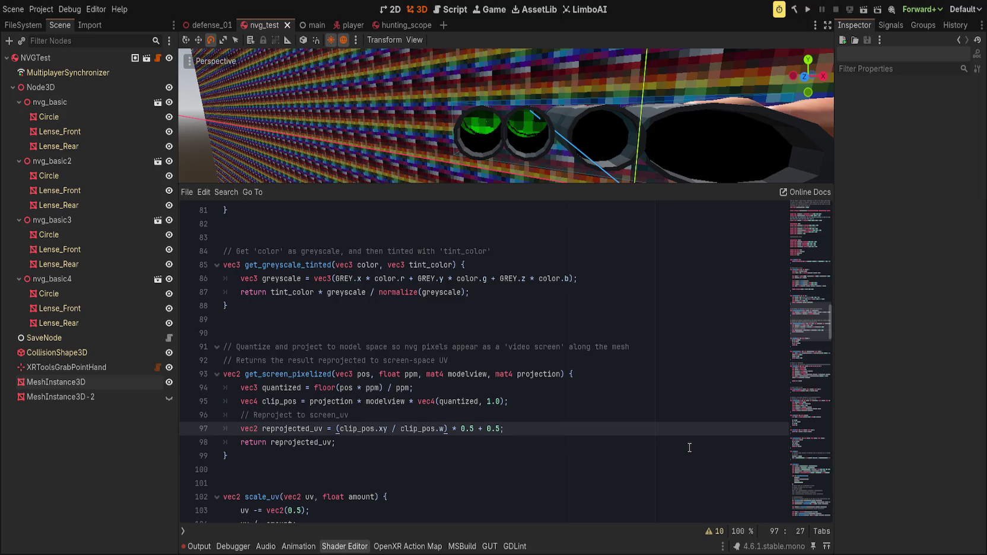
pyautogui.hotkey('shift', 'Home')
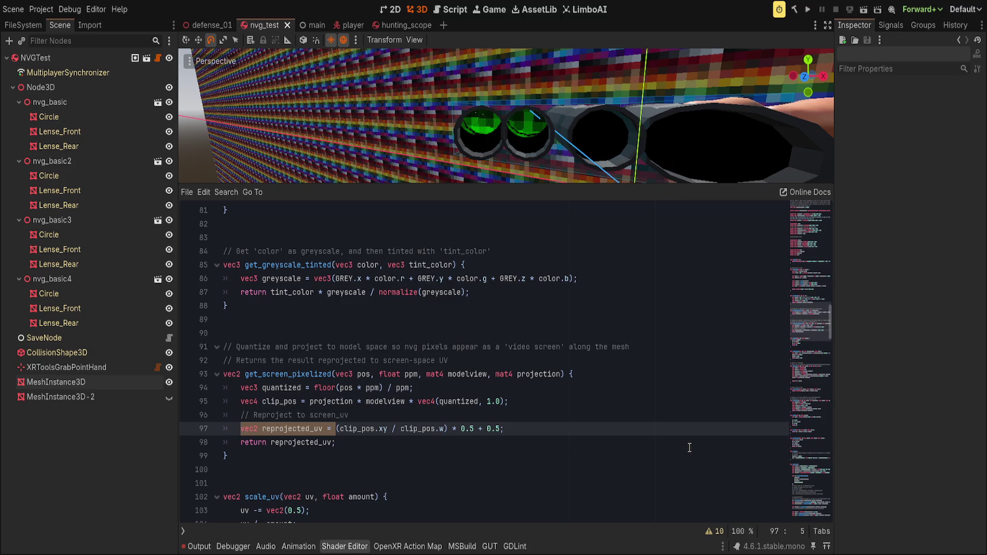
pyautogui.press('BackSpace')
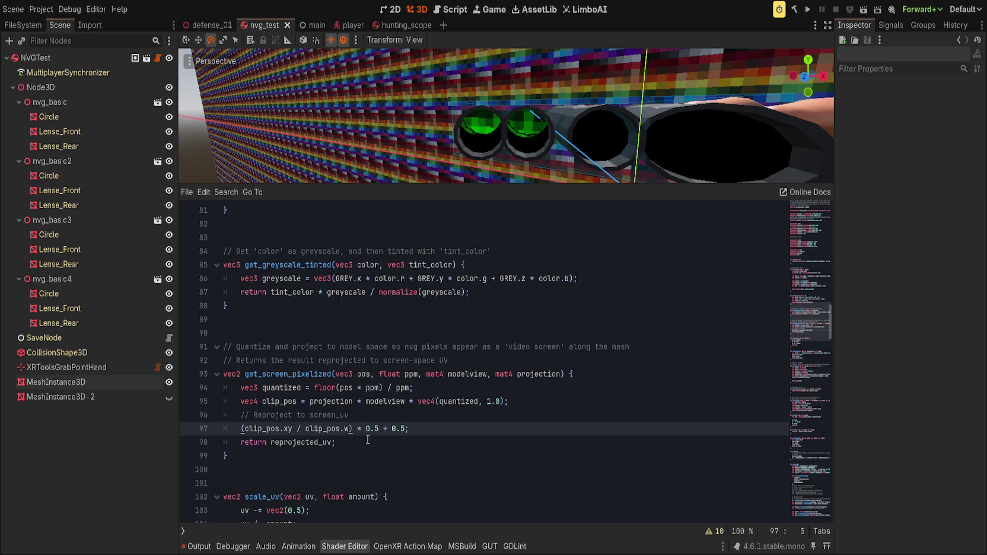
pyautogui.hotkey('shift', 'End')
pyautogui.hotkey('ctrl', 'x')
# Paste the reprojection expression in place of reprojected_uv in the return line and delete the leftover empty line.
pyautogui.doubleClick(303, 442)
pyautogui.hotkey('ctrl', 'v')
pyautogui.click(465, 425)
pyautogui.hotkey('ctrl', 'shift', 'k')
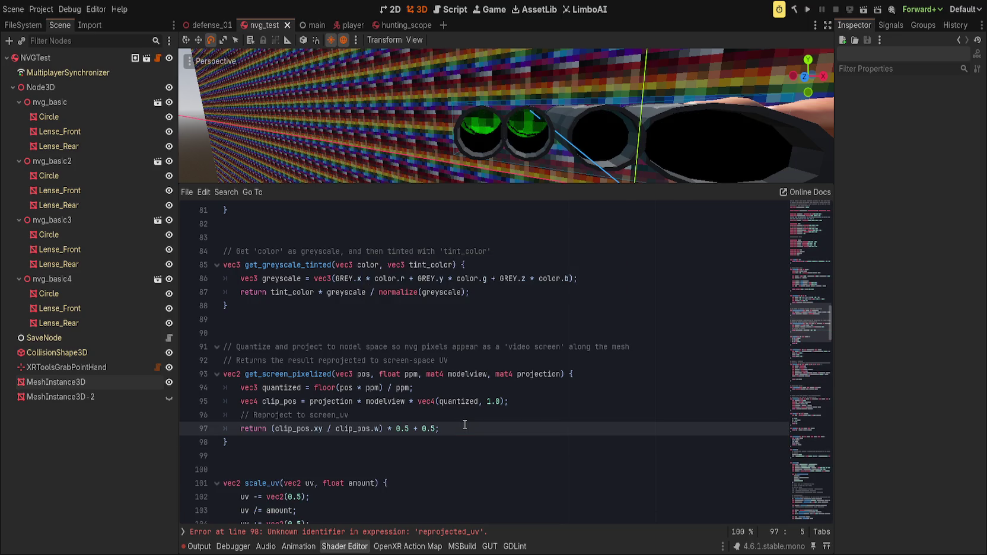
pyautogui.scroll(-10, 531, 418)
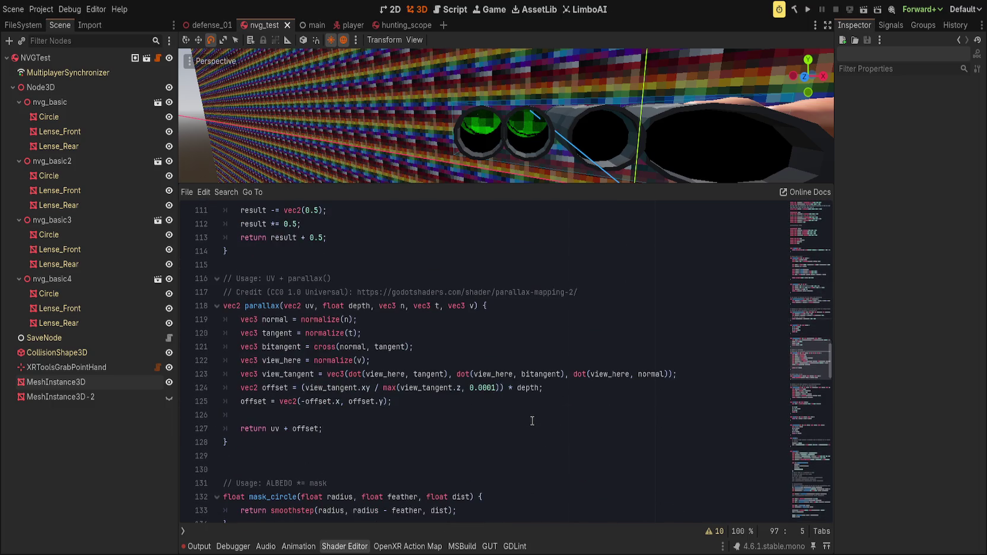
pyautogui.scroll(10, 532, 421)
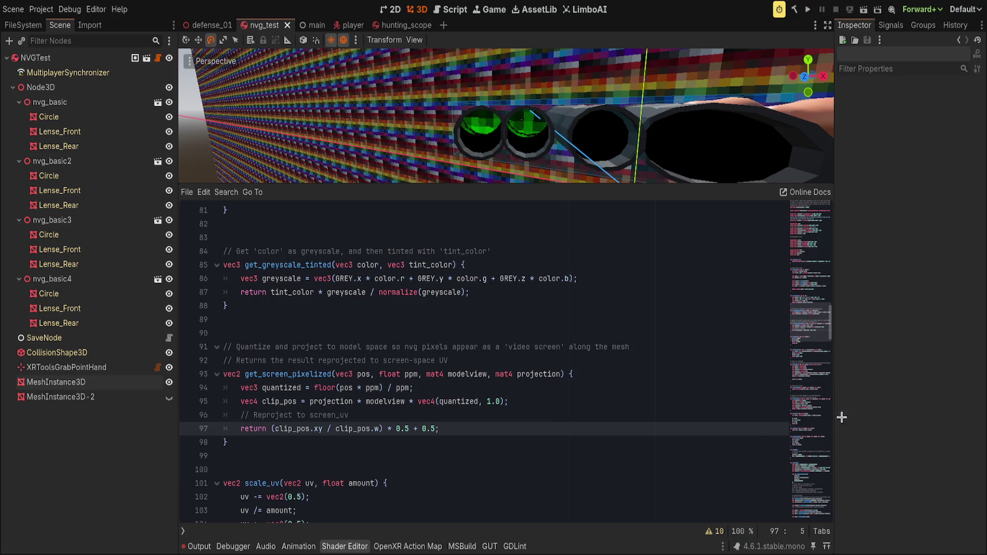
pyautogui.click(527, 403)
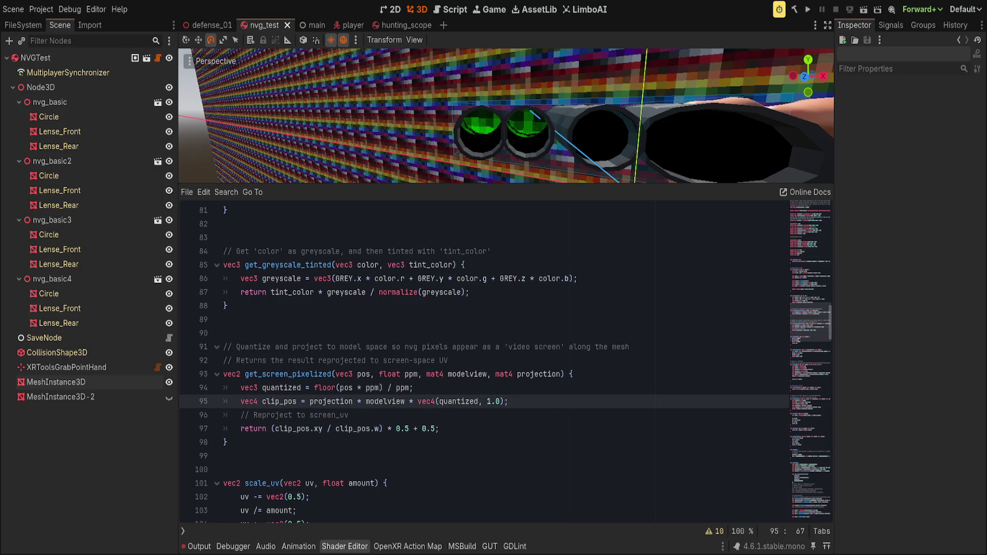
pyautogui.scroll(-6, 427, 353)
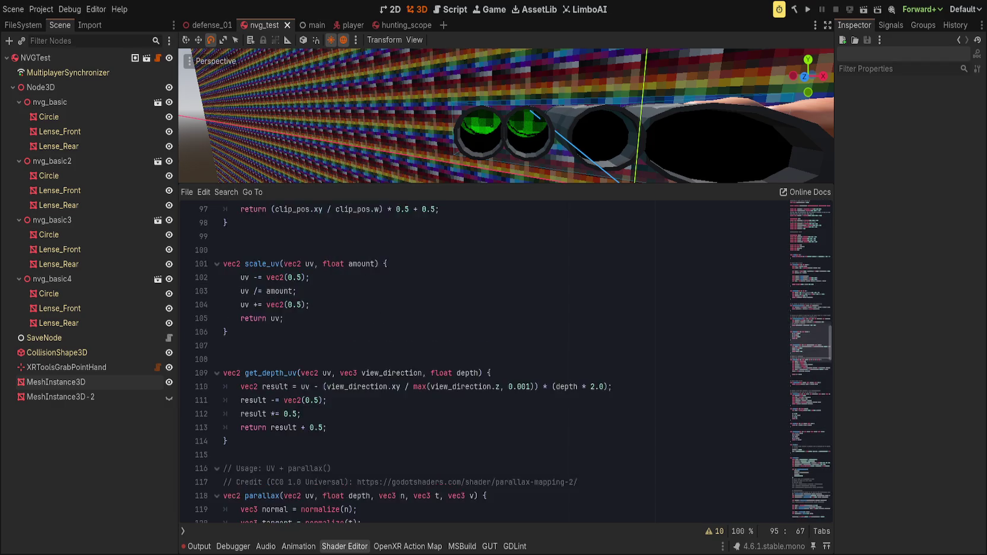
pyautogui.click(427, 354)
pyautogui.scroll(-8, 427, 353)
pyautogui.scroll(-18, 411, 360)
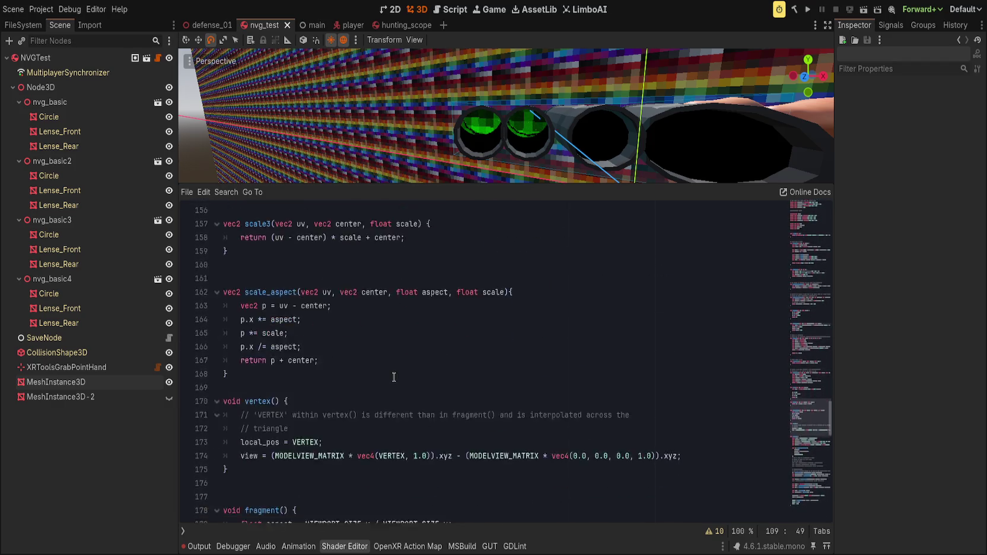
pyautogui.click(399, 386)
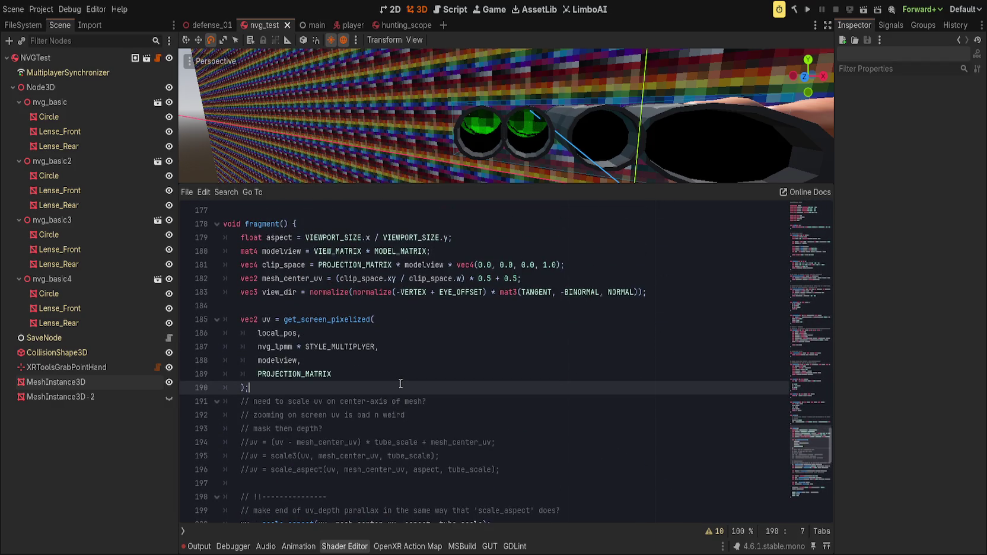
pyautogui.scroll(-3, 414, 384)
pyautogui.click(569, 404)
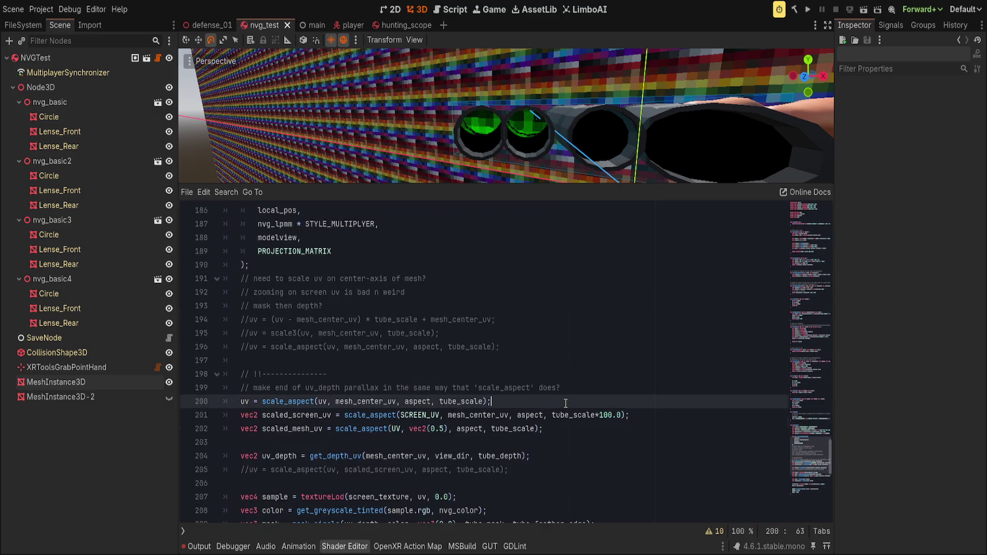
pyautogui.scroll(3, 567, 404)
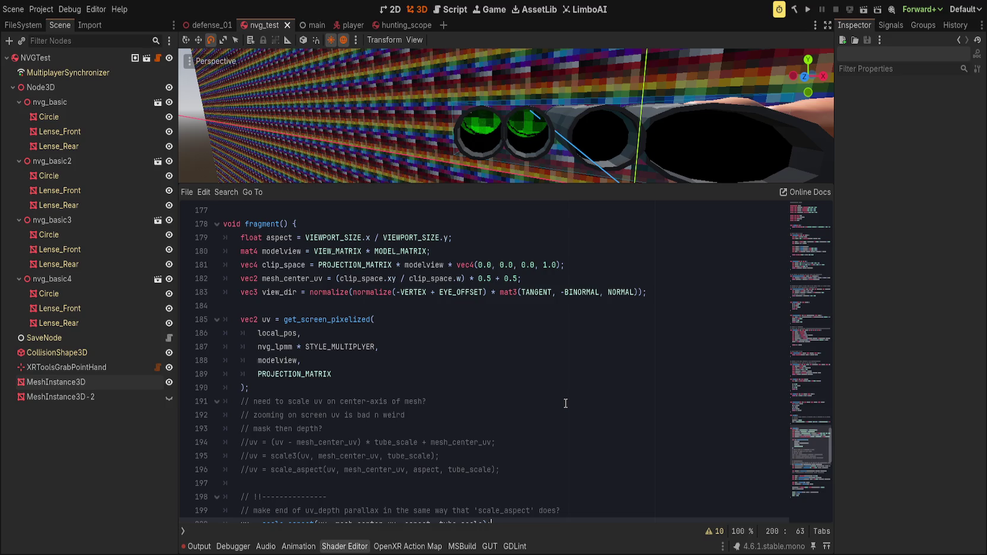
pyautogui.scroll(-2, 576, 406)
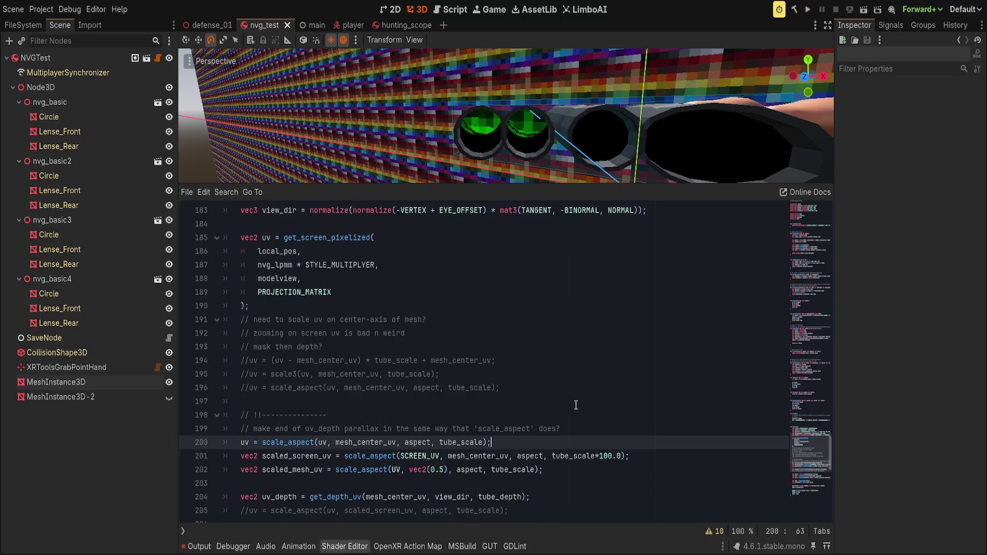
pyautogui.moveTo(534, 128)
pyautogui.mouseDown()
pyautogui.moveTo(574, 104)
pyautogui.moveTo(504, 106)
pyautogui.moveTo(529, 111)
pyautogui.mouseUp()
pyautogui.scroll(6, 533, 120)
pyautogui.scroll(-2, 534, 121)
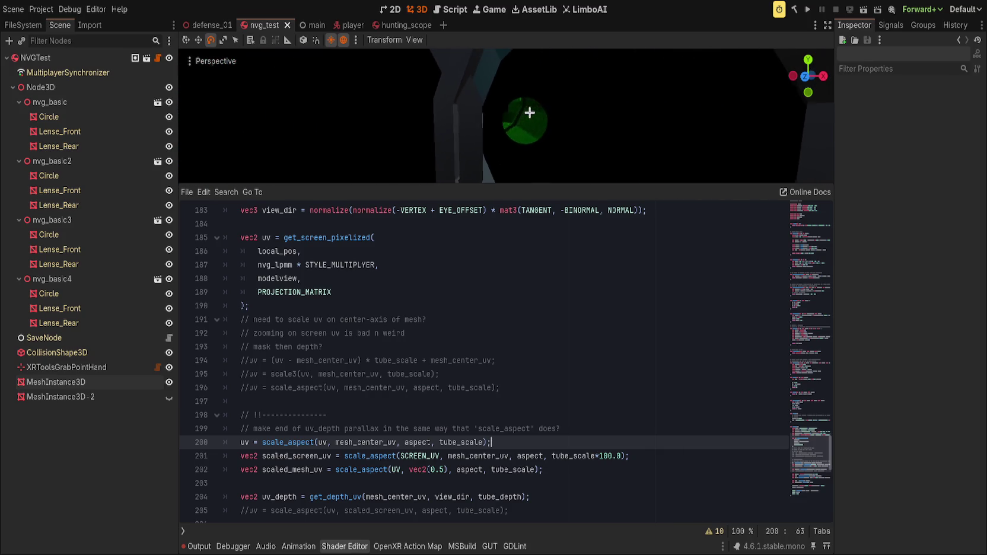
# Select the Lense_Rear lens and reset its Tube Scale to the default 1.0.
pyautogui.scroll(-2, 530, 112)
pyautogui.scroll(2, 531, 112)
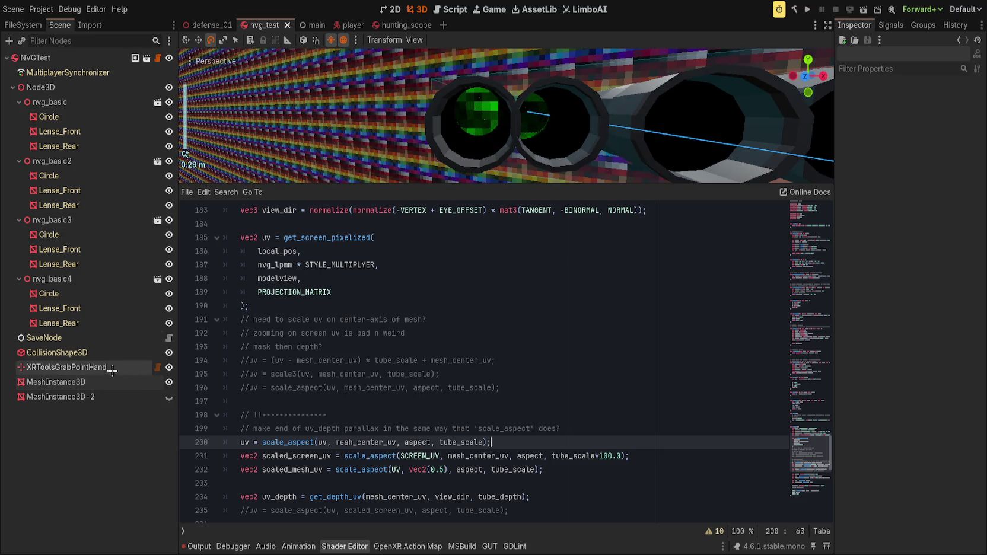
pyautogui.click(56, 382)
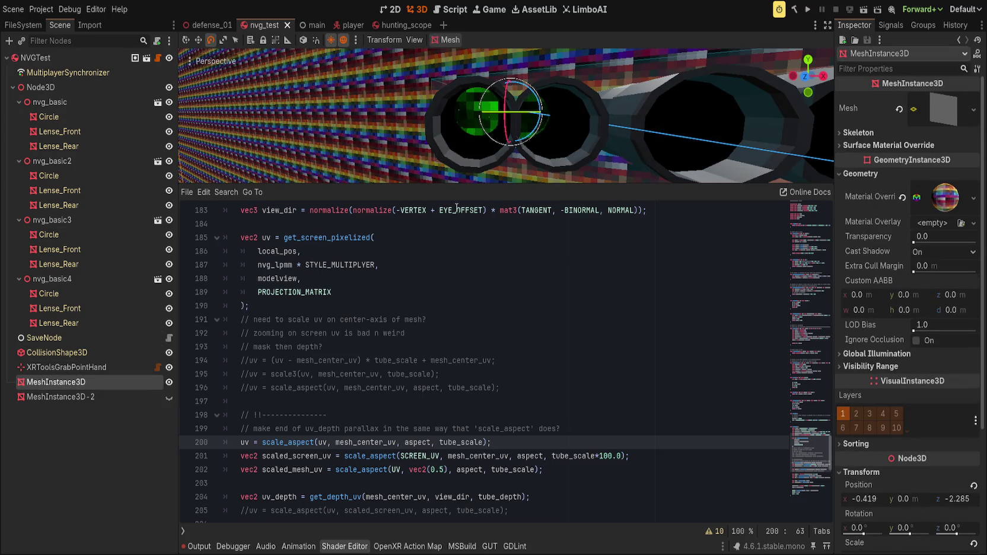
pyautogui.click(464, 123)
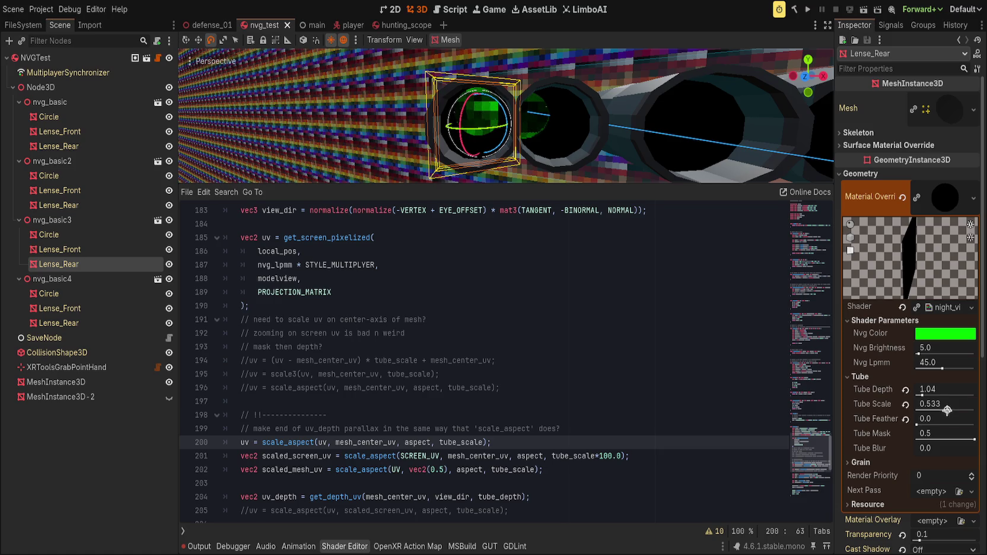
pyautogui.click(906, 406)
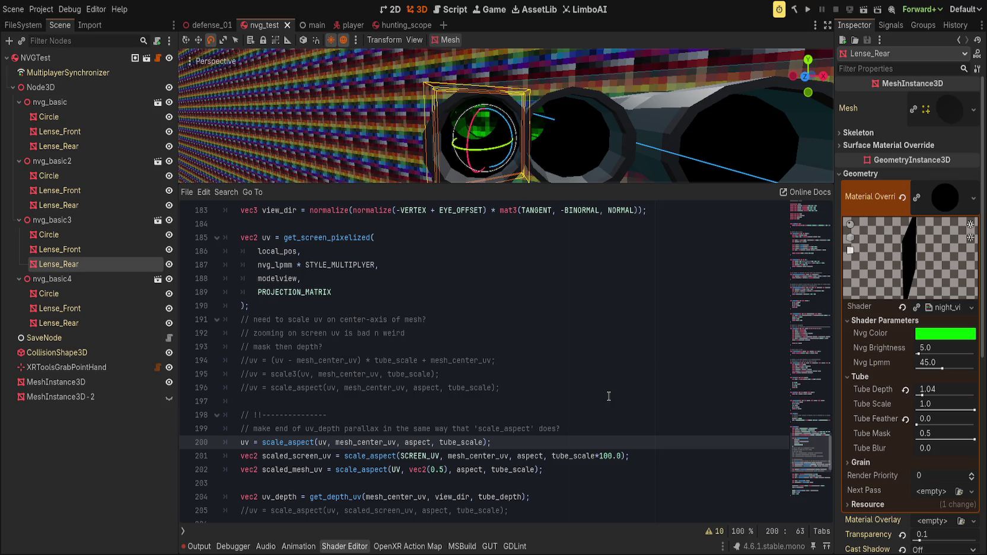
# Pass UV instead of mesh_center_uv to get_depth_uv, then select vec2(0.5) in the scaled_mesh_uv line.
pyautogui.click(538, 429)
pyautogui.doubleClick(396, 496)
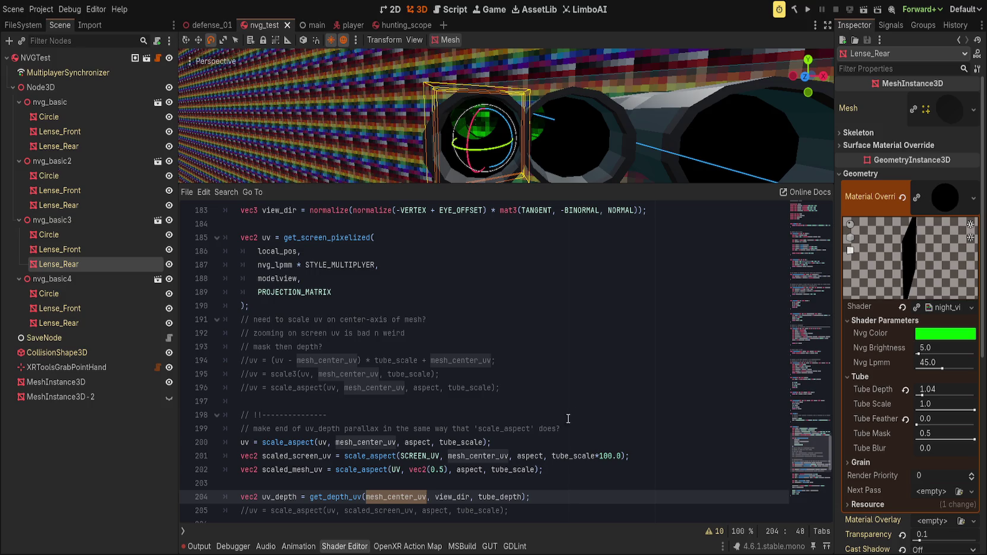
pyautogui.write('UYV')
pyautogui.press('BackSpace')
pyautogui.press('BackSpace')
pyautogui.write('V')
pyautogui.press('Escape')
pyautogui.doubleClick(415, 469)
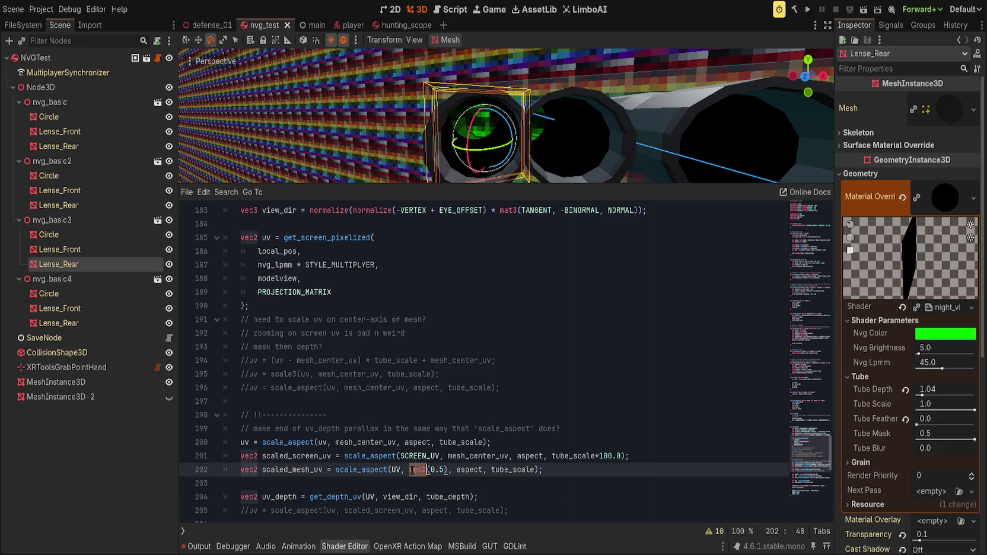
pyautogui.hotkey('shift', 'Right')
pyautogui.hotkey('shift', 'Right')
pyautogui.hotkey('shift', 'Right')
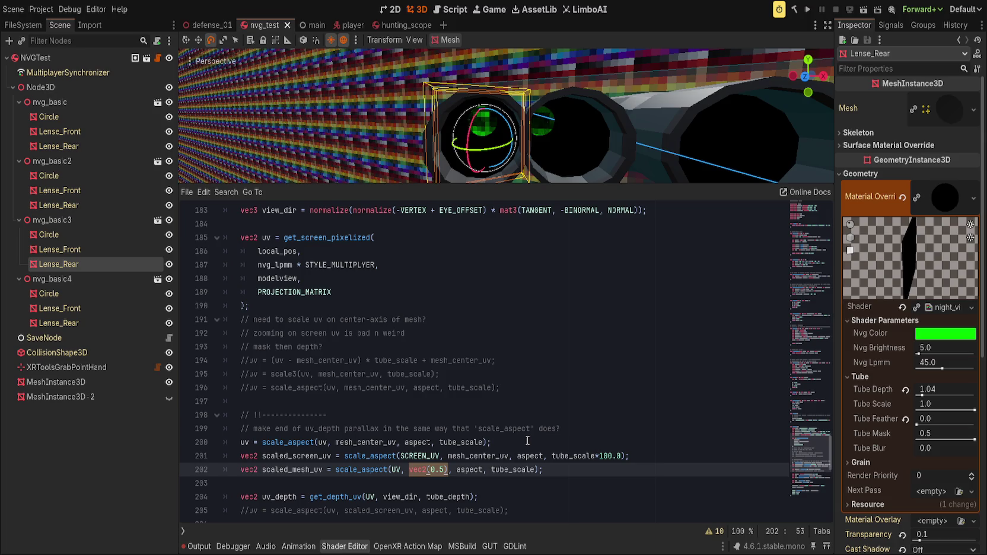
# Reset Tube Depth, then enter an exact Tube Depth of 0.25.
pyautogui.click(906, 390)
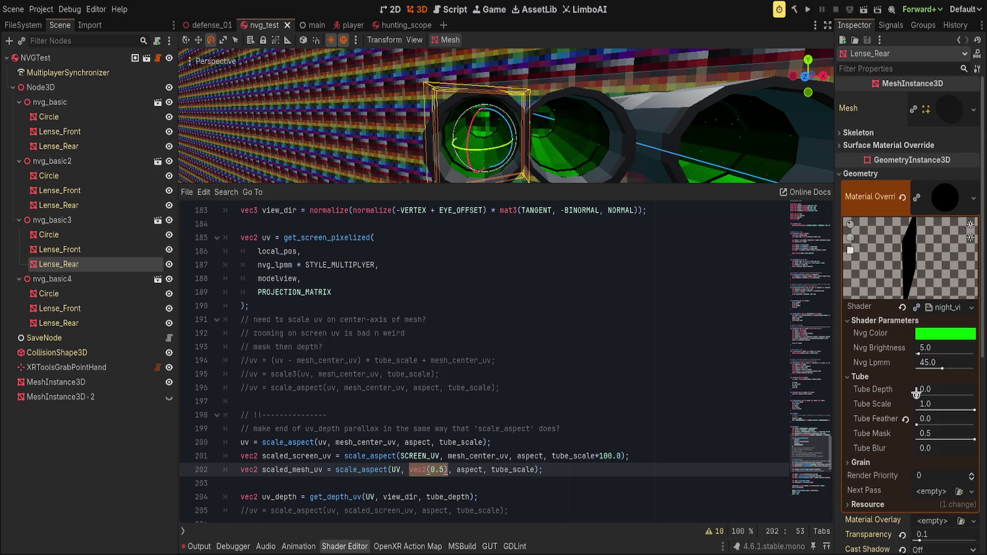
pyautogui.moveTo(917, 394); pyautogui.dragTo(919, 394)
pyautogui.click(951, 391)
pyautogui.write('0.25')
pyautogui.press('Return')
pyautogui.click(566, 374)
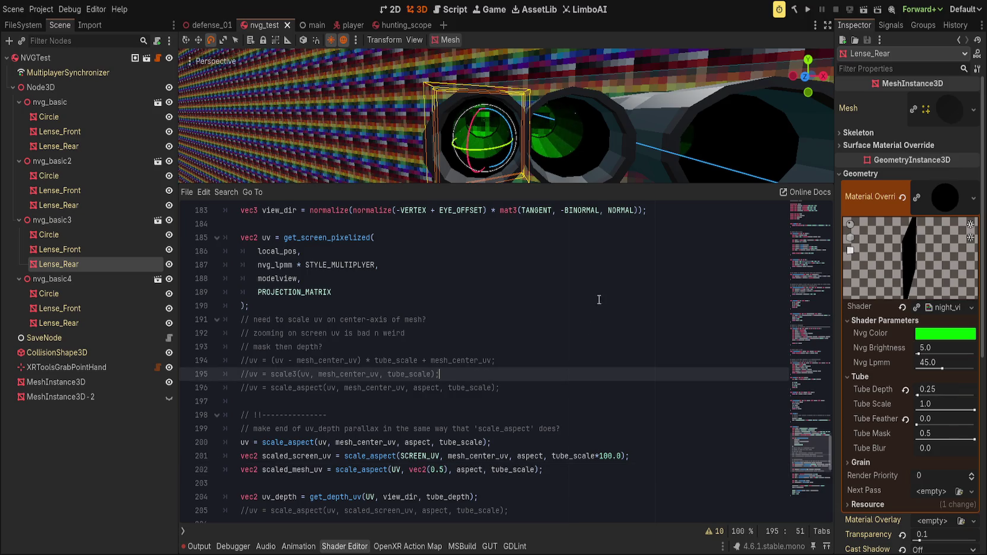
# Shrink Tube Scale to 0.626, trying a deeper Tube Depth and undoing it back to 0.25.
pyautogui.moveTo(973, 409); pyautogui.dragTo(951, 408)
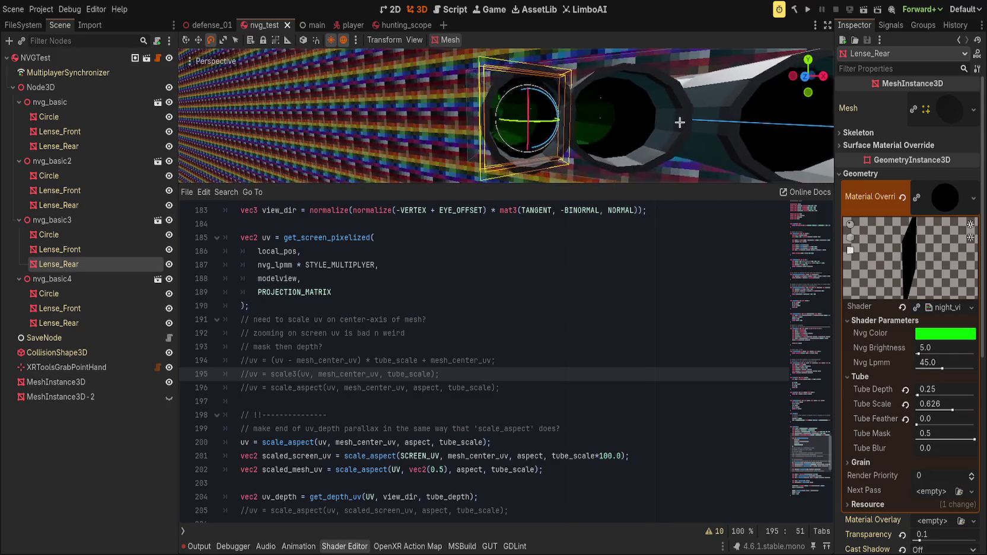
pyautogui.moveTo(929, 390); pyautogui.dragTo(955, 389)
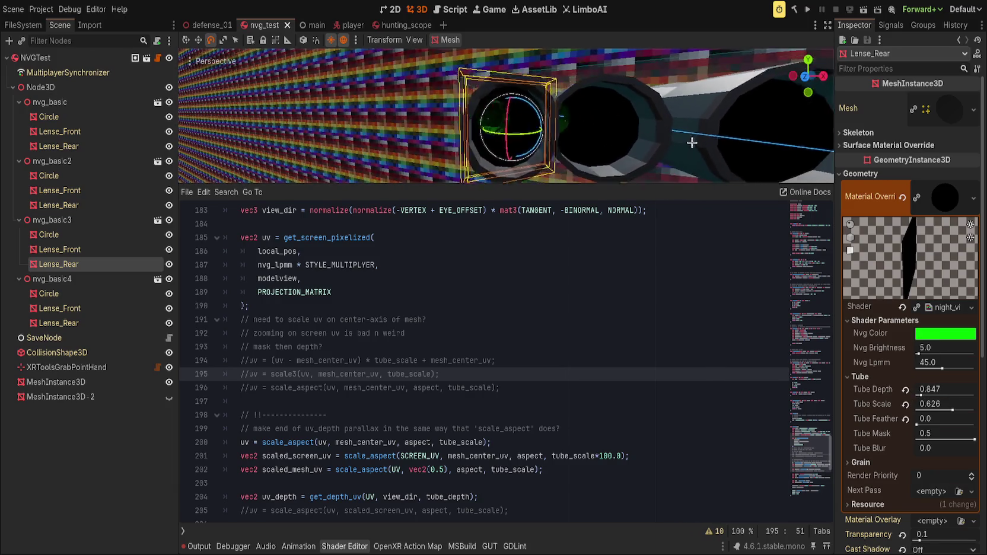
pyautogui.hotkey('ctrl', 'z')
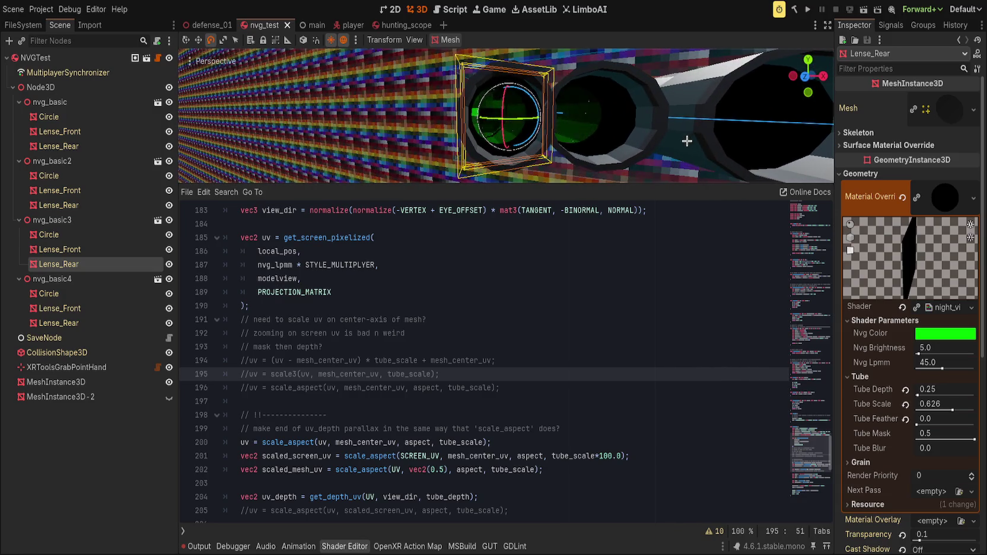
# Step through shader lines 200–201 and highlight the uses of scaled_screen_uv.
pyautogui.scroll(3, 667, 141)
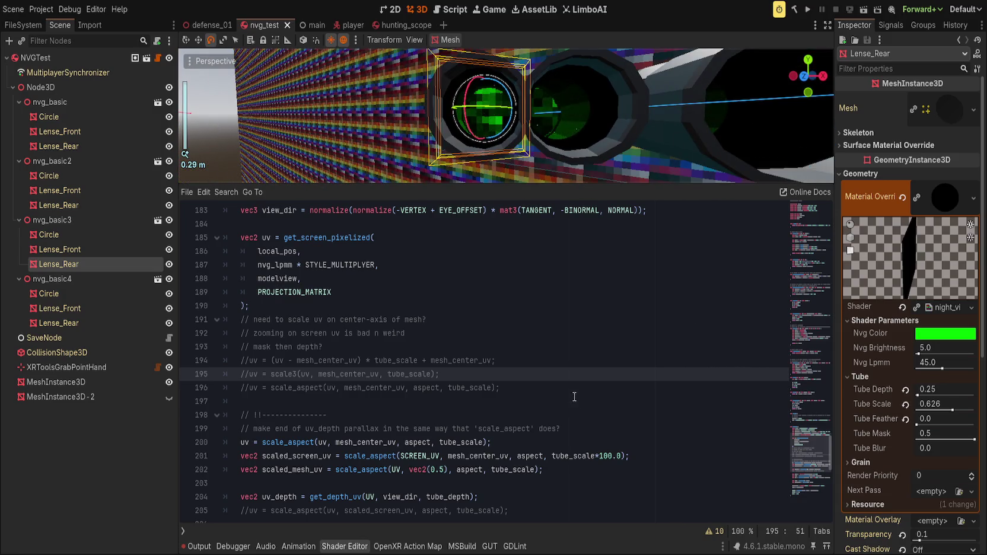
pyautogui.click(575, 399)
pyautogui.click(650, 446)
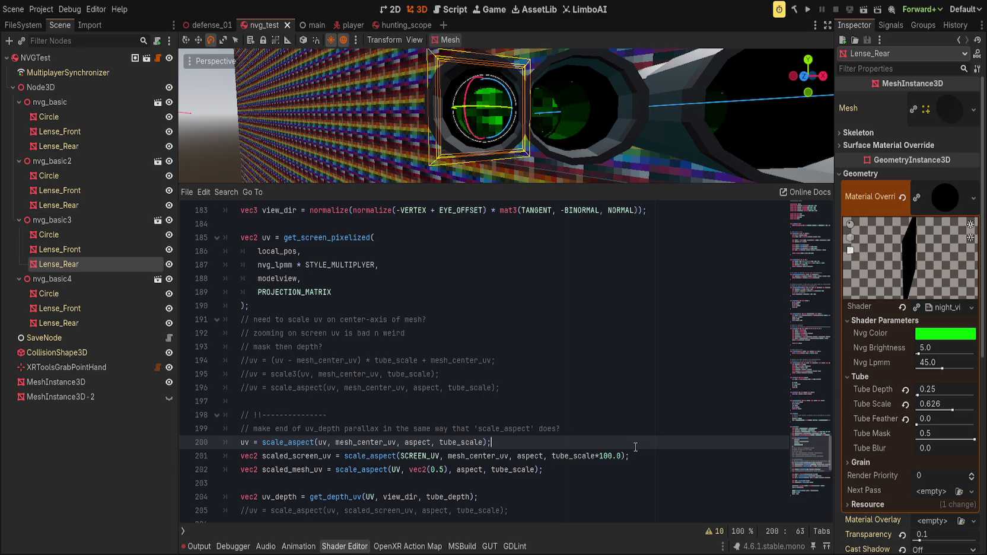
pyautogui.scroll(-1, 536, 405)
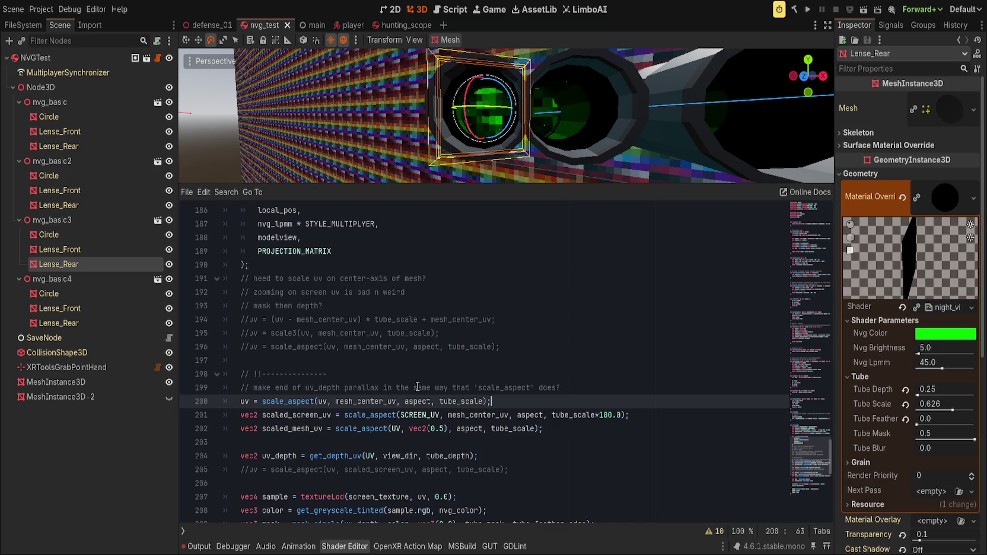
pyautogui.click(293, 414)
pyautogui.doubleClick(293, 414)
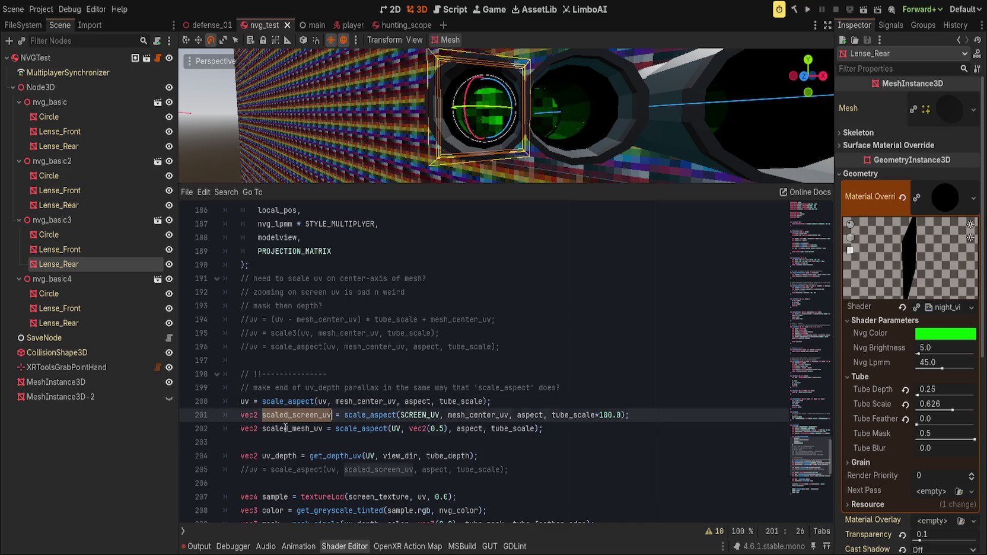
# Highlight scaled_mesh_uv, uv_depth, tube_depth and view_dir on lines 202–204 to trace them.
pyautogui.doubleClick(285, 428)
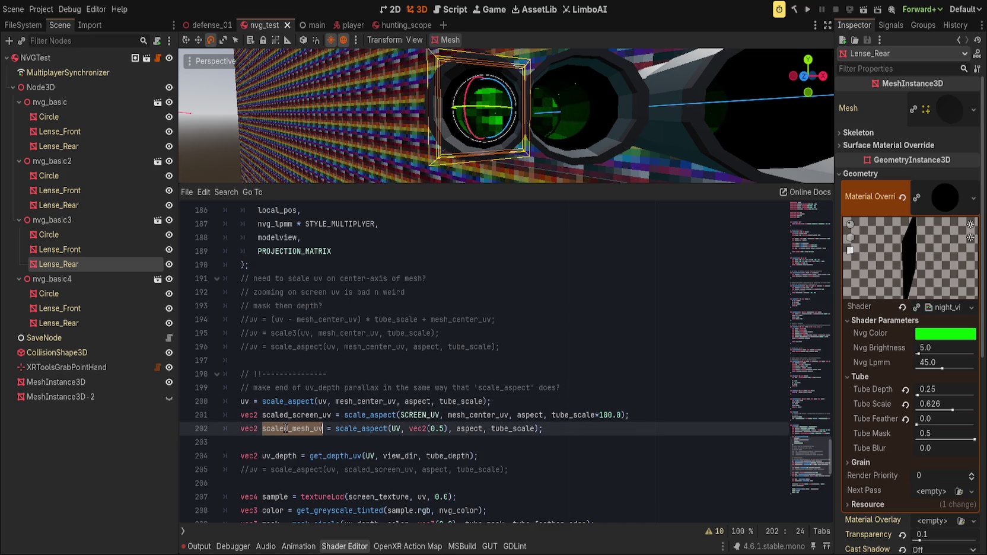
pyautogui.doubleClick(271, 457)
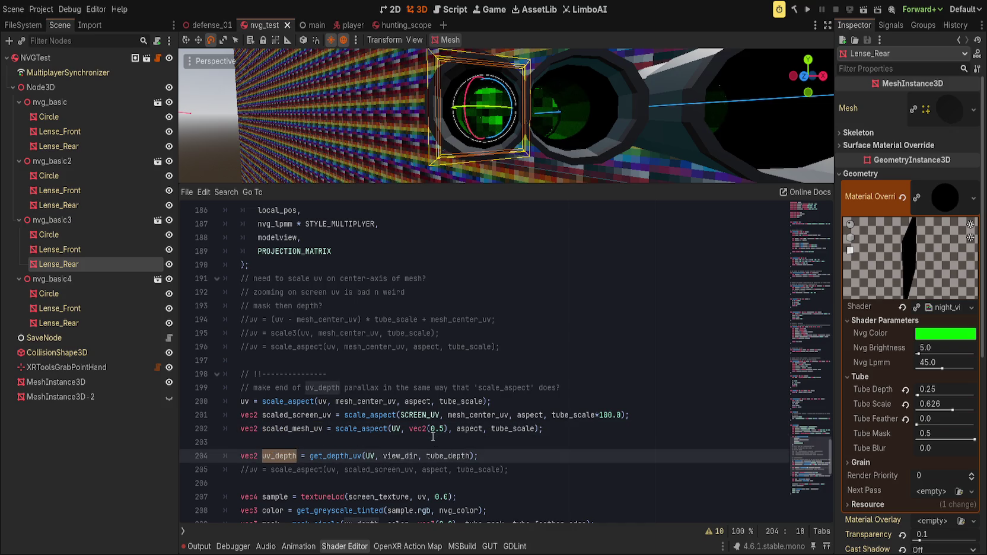
pyautogui.click(458, 456)
pyautogui.doubleClick(458, 456)
pyautogui.press('End')
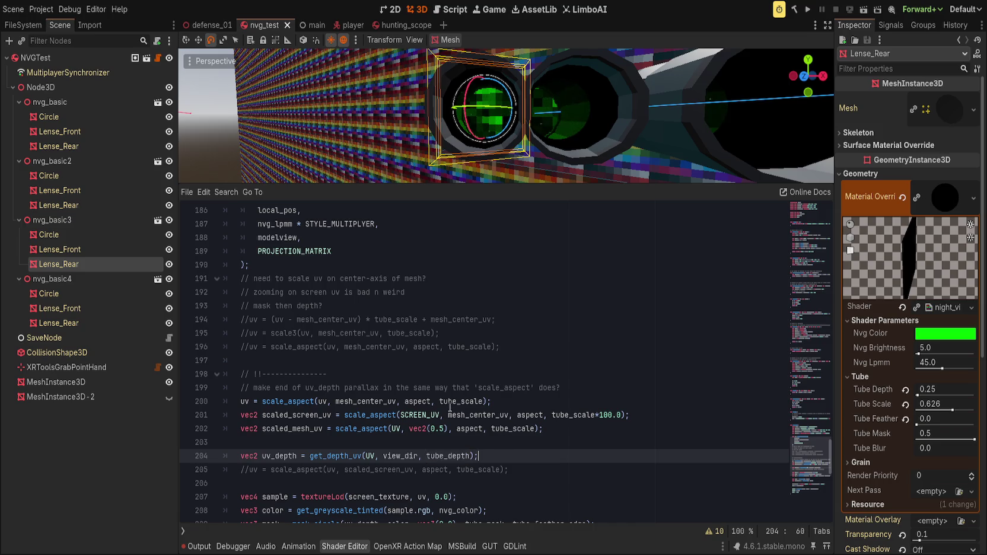
pyautogui.doubleClick(392, 455)
pyautogui.scroll(4, 361, 365)
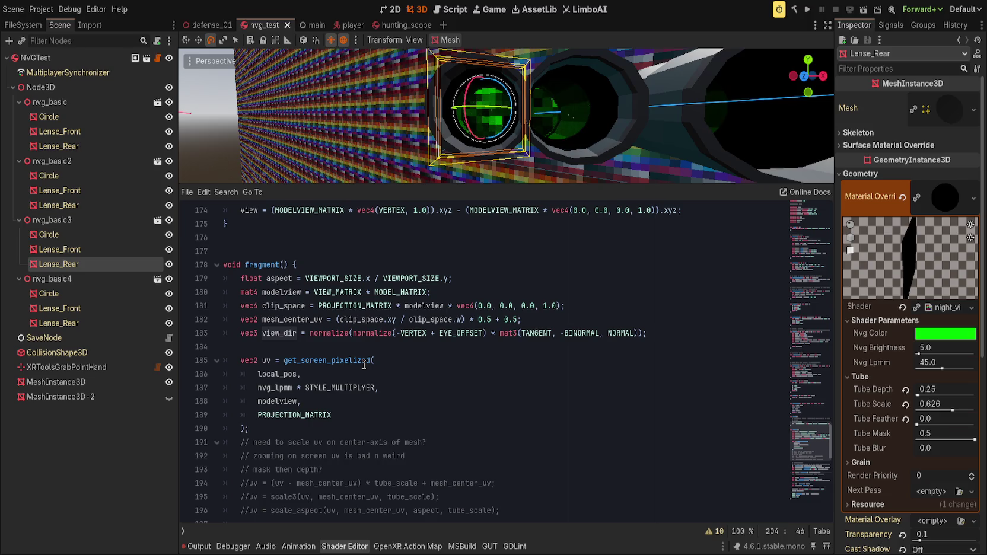
pyautogui.scroll(10, 365, 364)
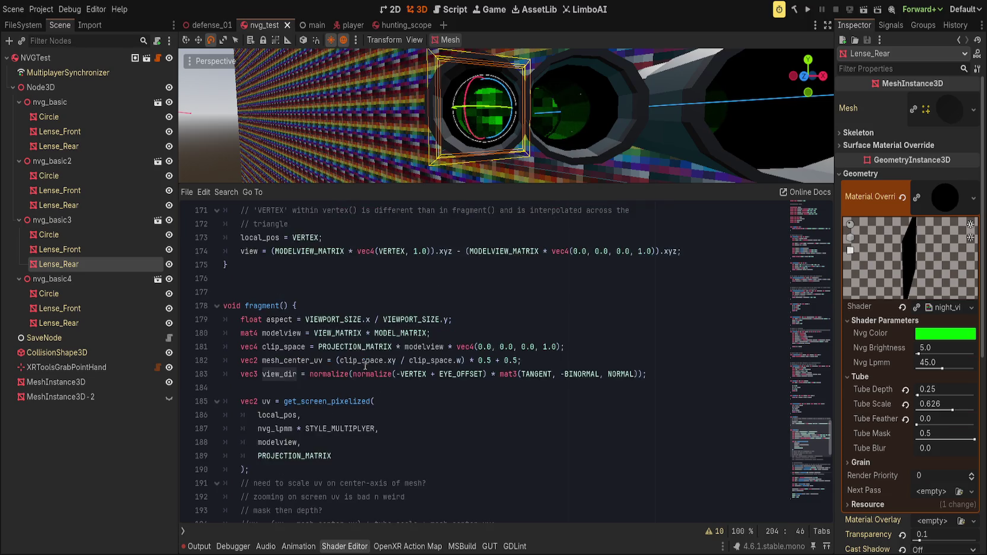
pyautogui.scroll(8, 368, 356)
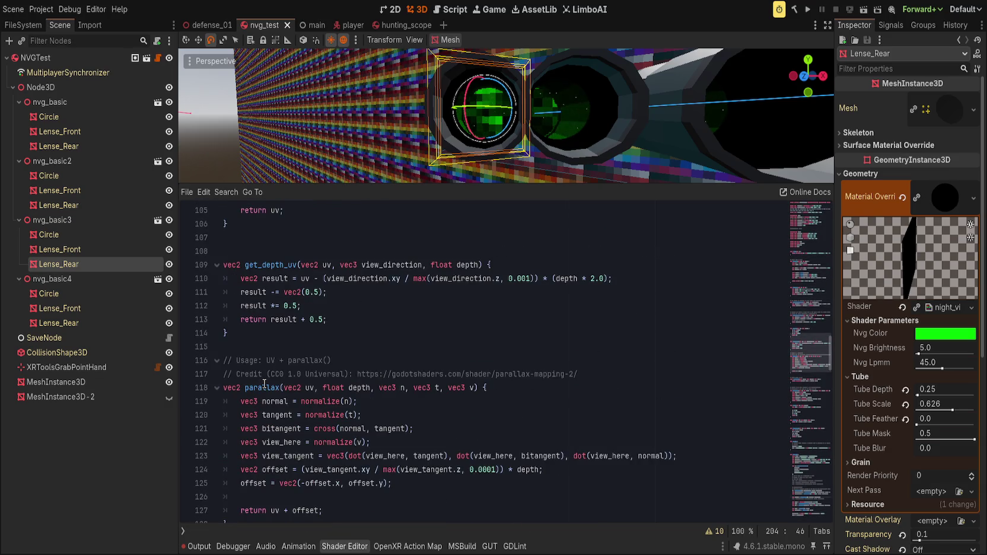
pyautogui.scroll(-5, 264, 385)
pyautogui.scroll(3, 278, 382)
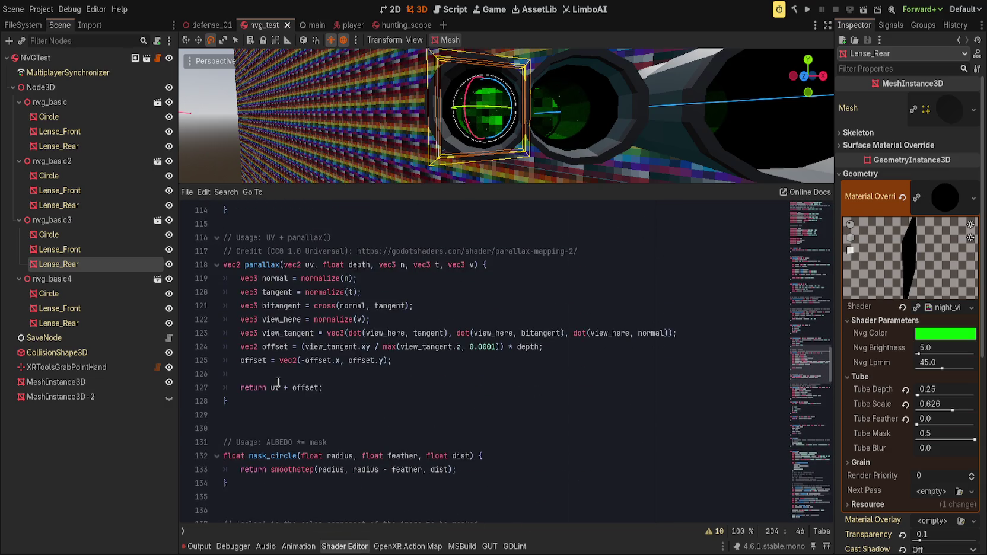
pyautogui.scroll(-15, 279, 382)
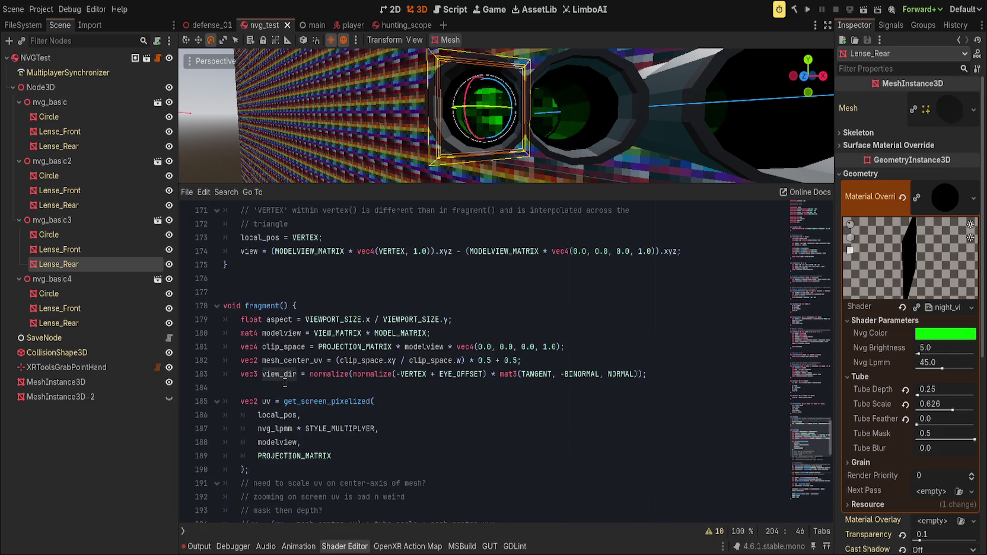
pyautogui.scroll(-6, 296, 399)
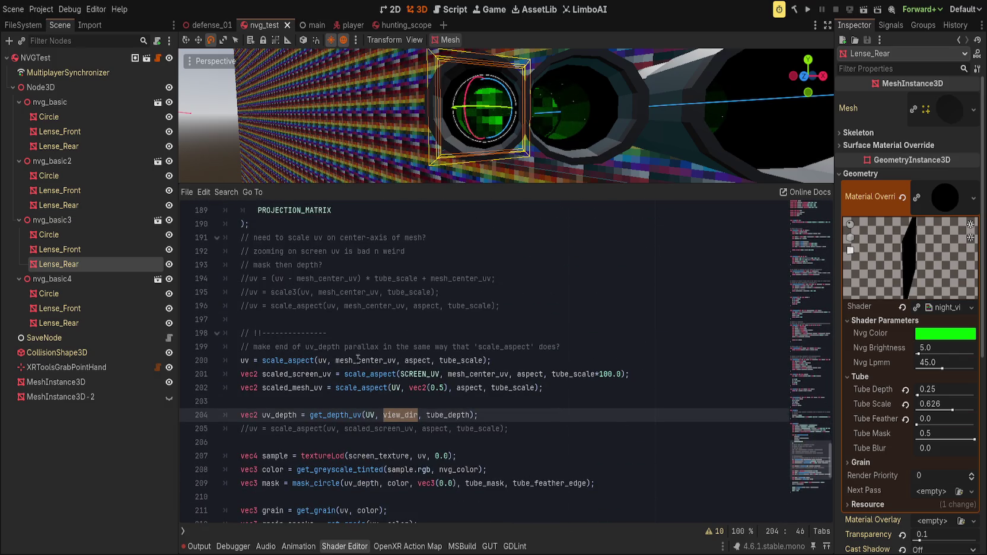
pyautogui.click(385, 398)
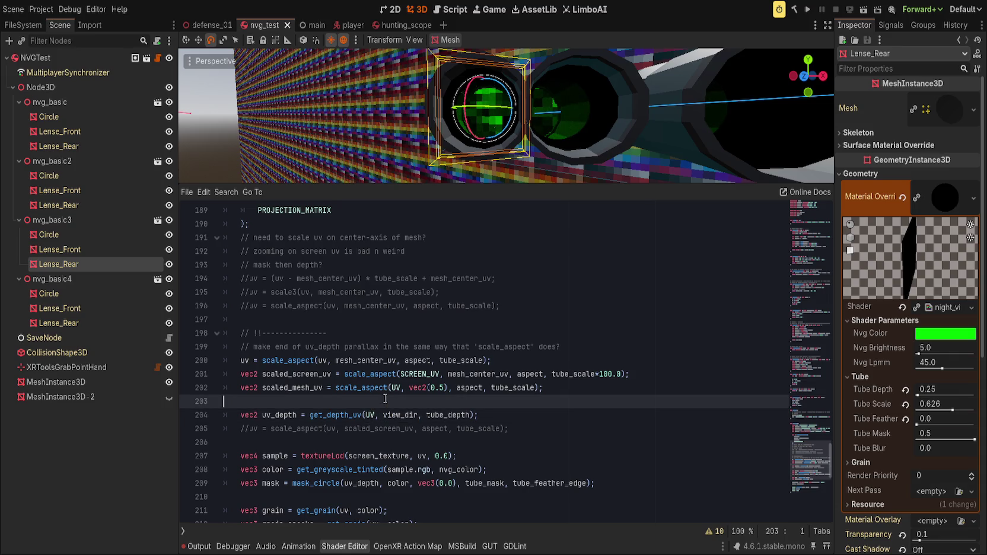
# Start a uv_paral parallax line above uv_depth, then undo it so get_depth_uv uses scaled_mesh_uv.
pyautogui.press('Return')
pyautogui.write('vec')
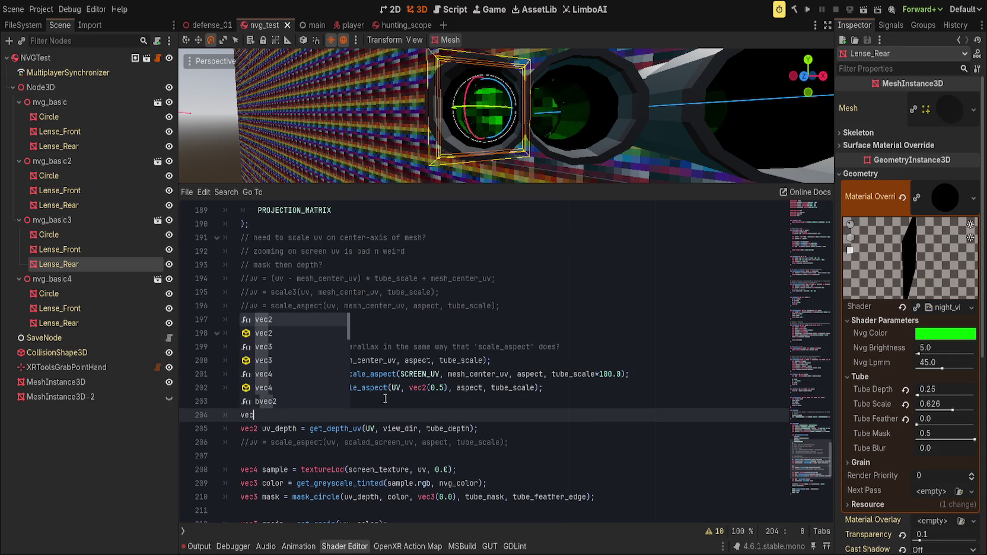
pyautogui.write('2 uv')
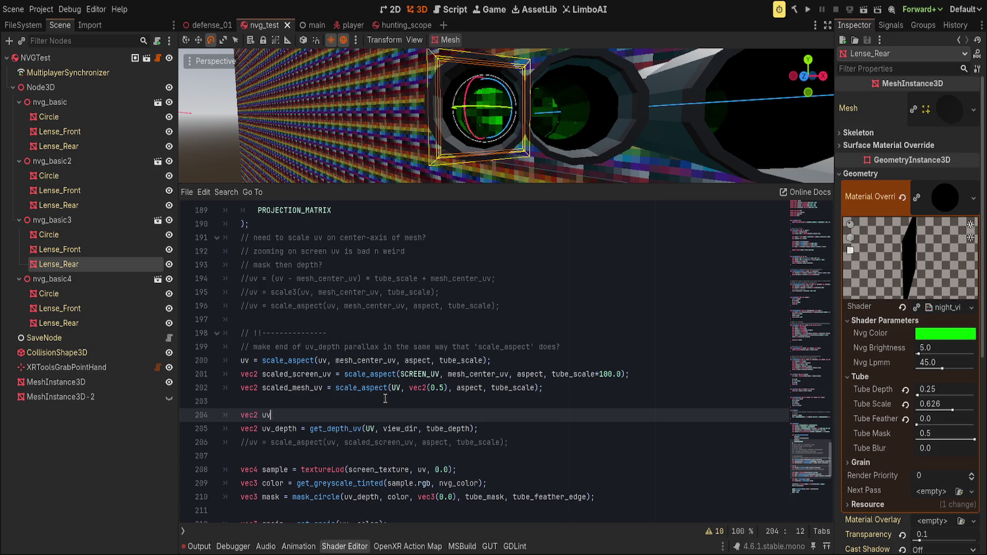
pyautogui.write('_paral')
pyautogui.write(' = ')
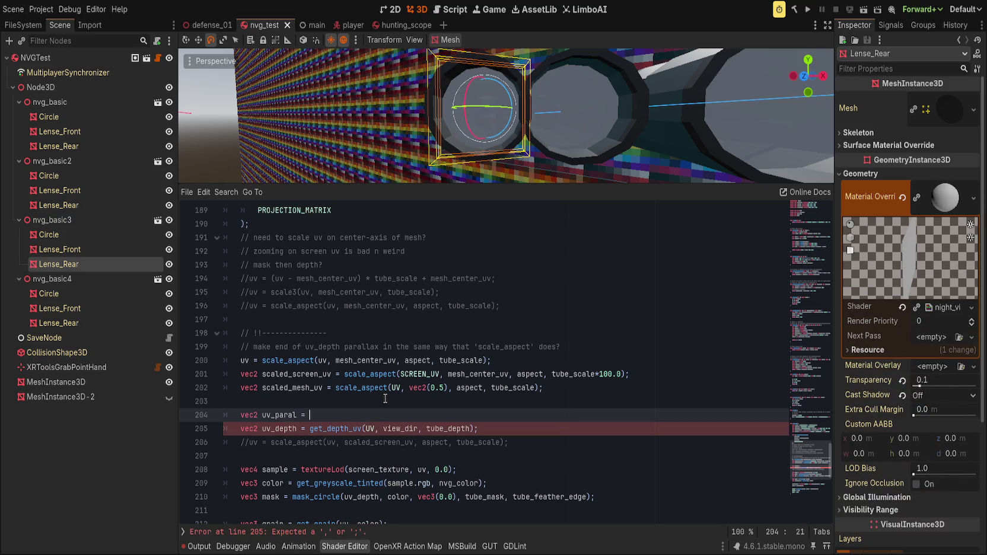
pyautogui.write('paral')
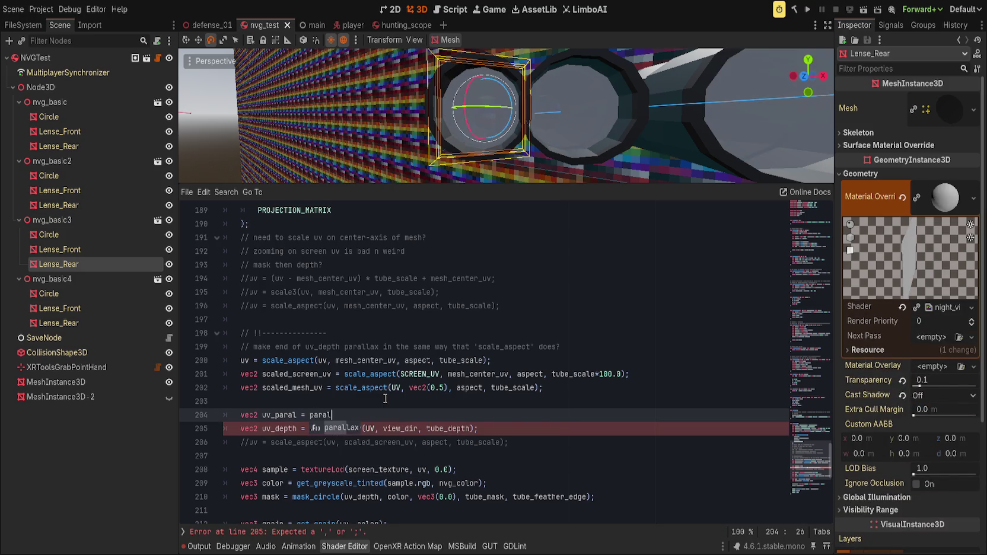
pyautogui.press('Return')
pyautogui.write('UV,')
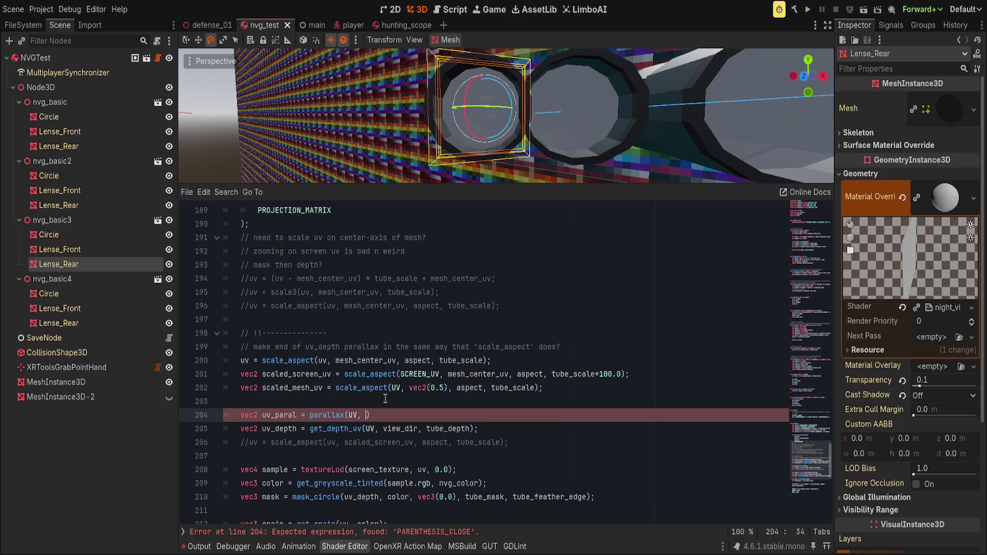
pyautogui.hotkey('ctrl', 'z')
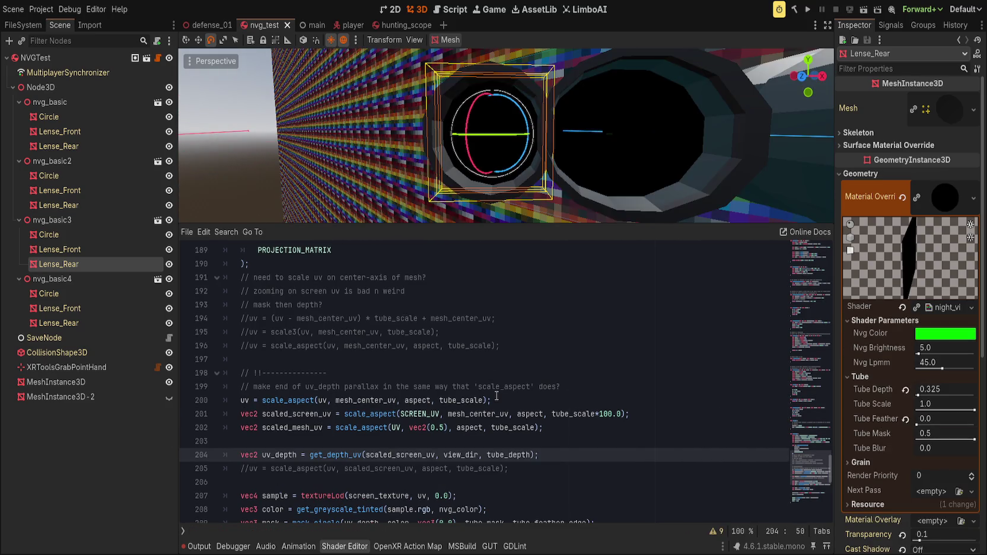
pyautogui.hotkey('ctrl', 'z')
pyautogui.hotkey('ctrl', 'z')
pyautogui.hotkey('ctrl', 'z')
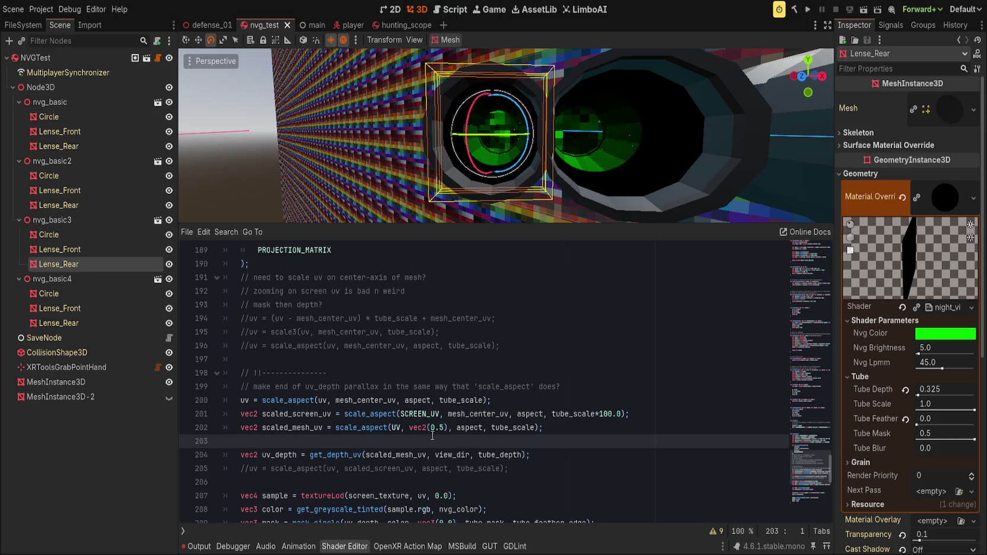
# Highlight the tube_scale occurrences on line 202 and place the caret at its end.
pyautogui.click(478, 429)
pyautogui.doubleClick(513, 426)
pyautogui.click(581, 433)
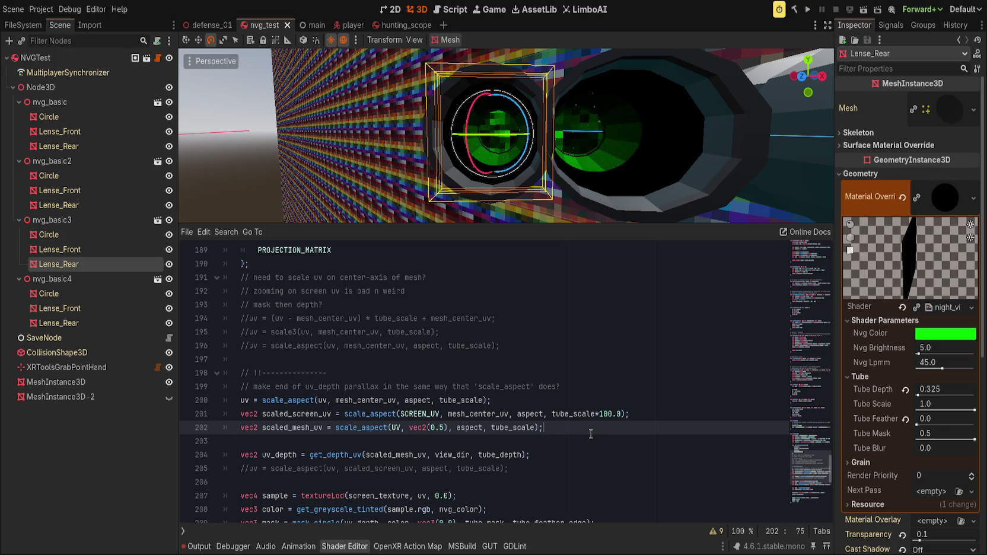
# Search for other uses of scaled_screen_uv, then delete the *100.0 after tube_scale on line 201.
pyautogui.press('Up')
pyautogui.hotkey('ctrl', 'd')
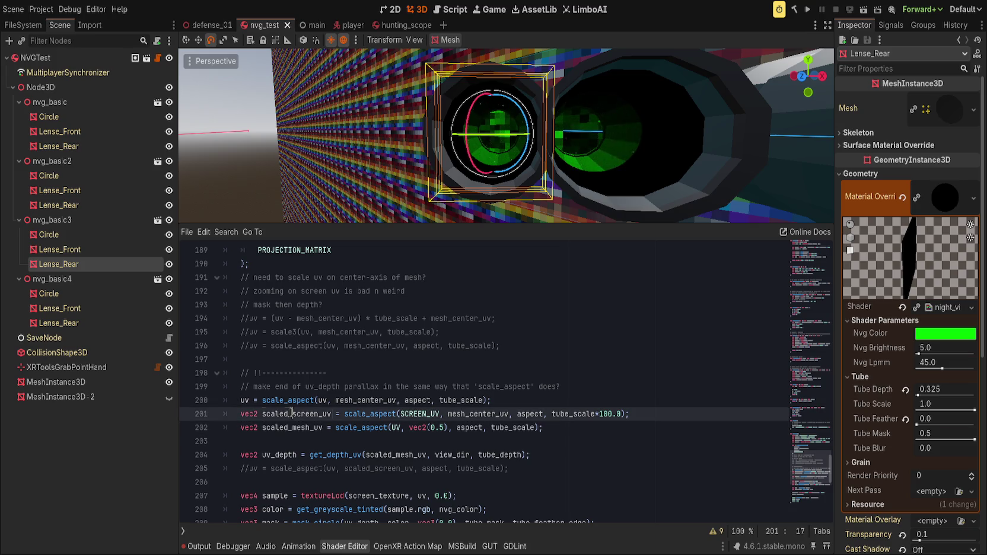
pyautogui.hotkey('ctrl', 'f')
pyautogui.press('Escape')
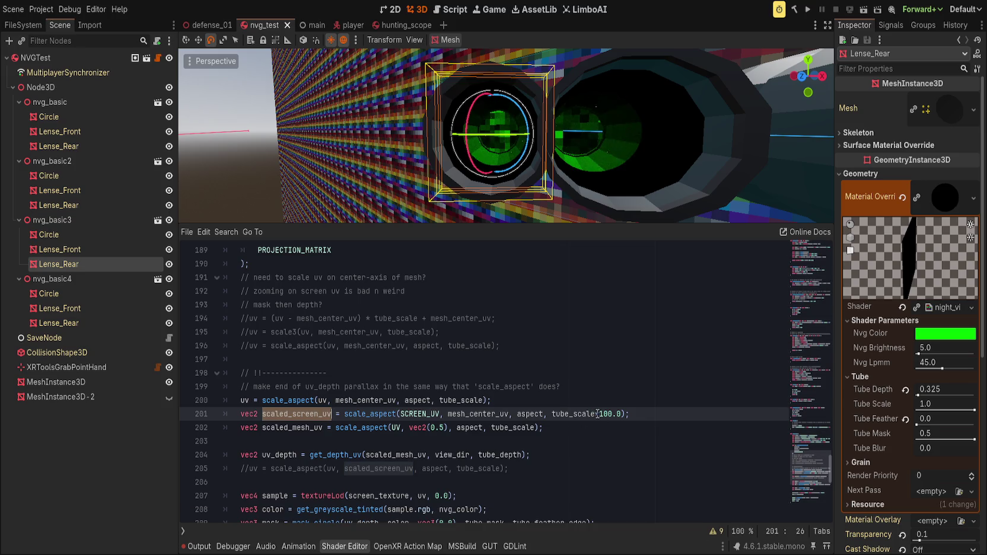
pyautogui.click(596, 414)
pyautogui.press('Delete')
pyautogui.press('Delete')
pyautogui.press('Delete')
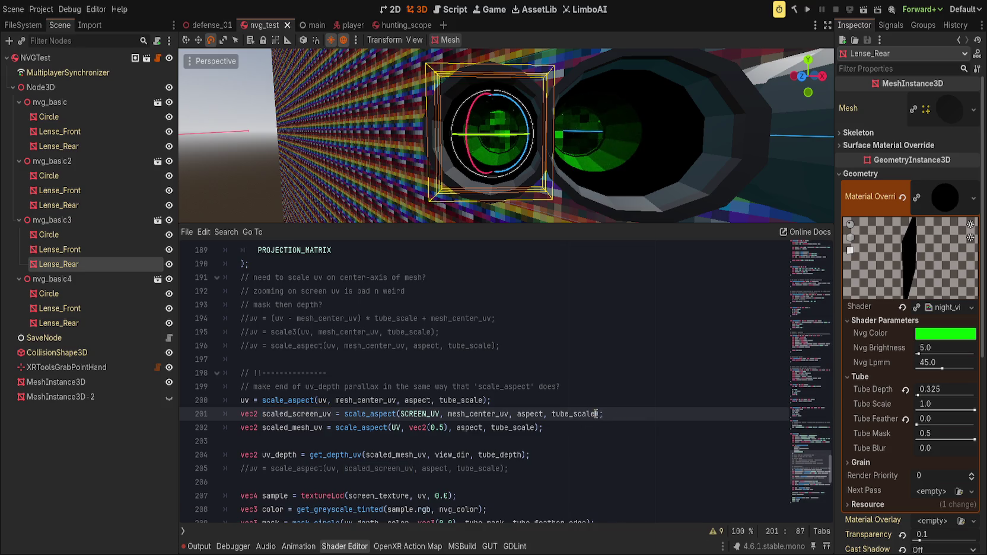
# Try Tube Scale around 0.6 and Tube Depth up to 1.18 while orbiting the lens.
pyautogui.moveTo(961, 404); pyautogui.dragTo(929, 403)
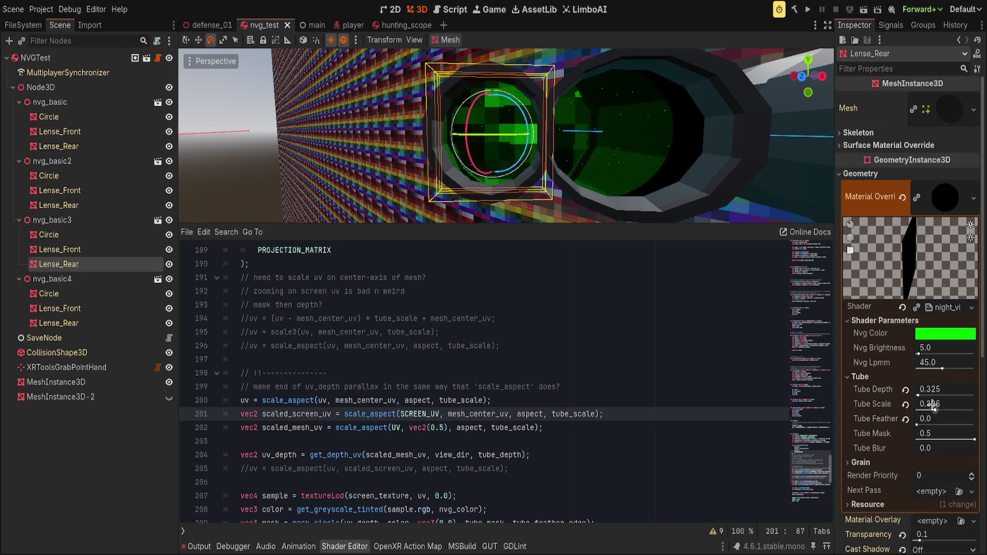
pyautogui.moveTo(629, 169)
pyautogui.mouseDown()
pyautogui.moveTo(701, 165)
pyautogui.moveTo(611, 164)
pyautogui.moveTo(687, 166)
pyautogui.moveTo(741, 195)
pyautogui.mouseUp()
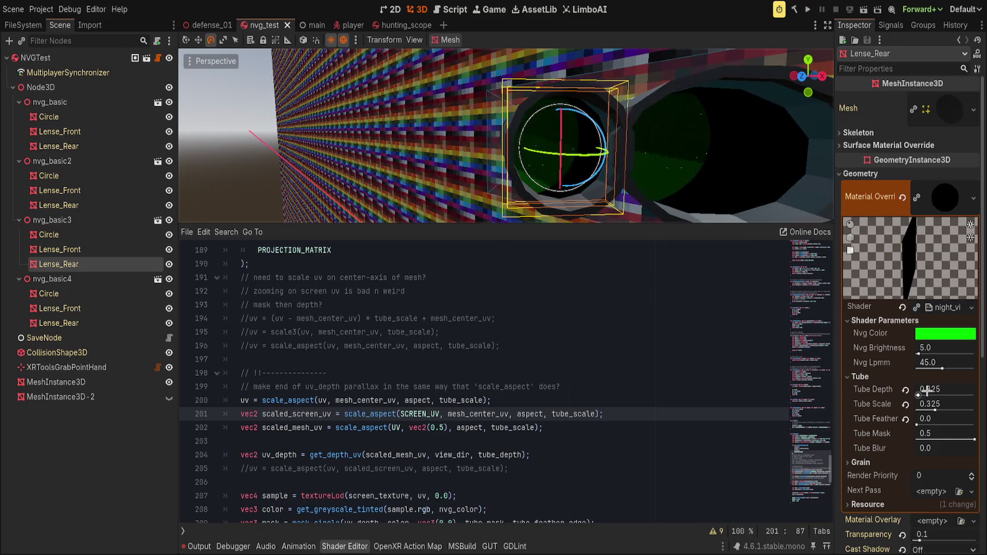
pyautogui.click(906, 404)
pyautogui.click(905, 390)
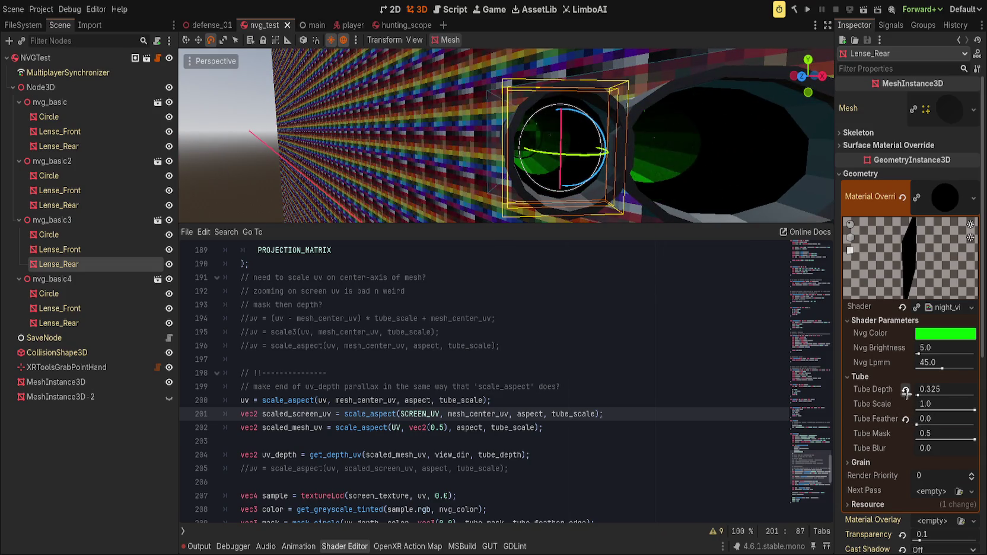
pyautogui.moveTo(657, 176); pyautogui.dragTo(647, 182)
pyautogui.moveTo(936, 390); pyautogui.dragTo(964, 389)
pyautogui.moveTo(665, 178)
pyautogui.mouseDown()
pyautogui.moveTo(652, 205)
pyautogui.moveTo(694, 190)
pyautogui.mouseUp()
# Try Tube Scale 0.0 and Tube Depth 0.24, then reset them to 1.0 and 0.0.
pyautogui.moveTo(974, 409); pyautogui.dragTo(909, 403)
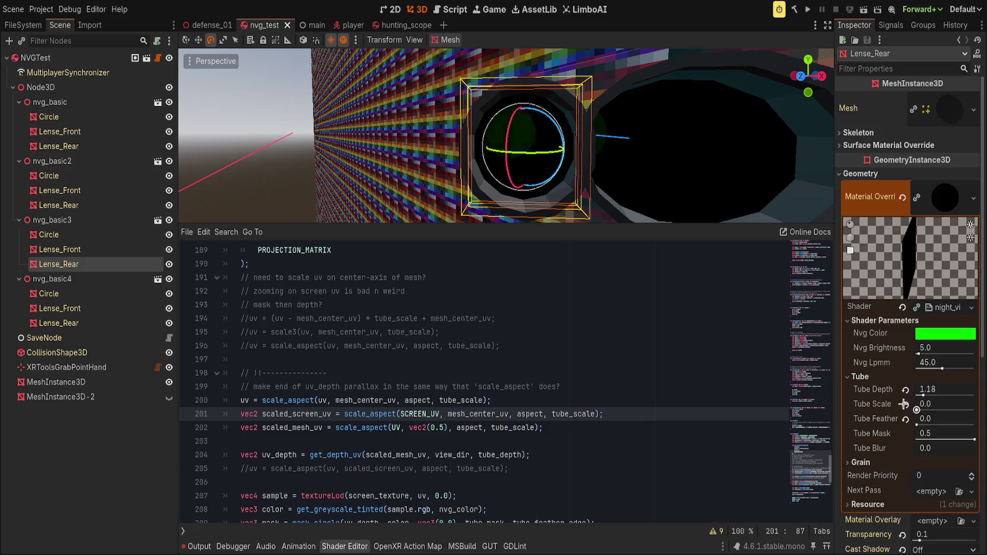
pyautogui.click(906, 404)
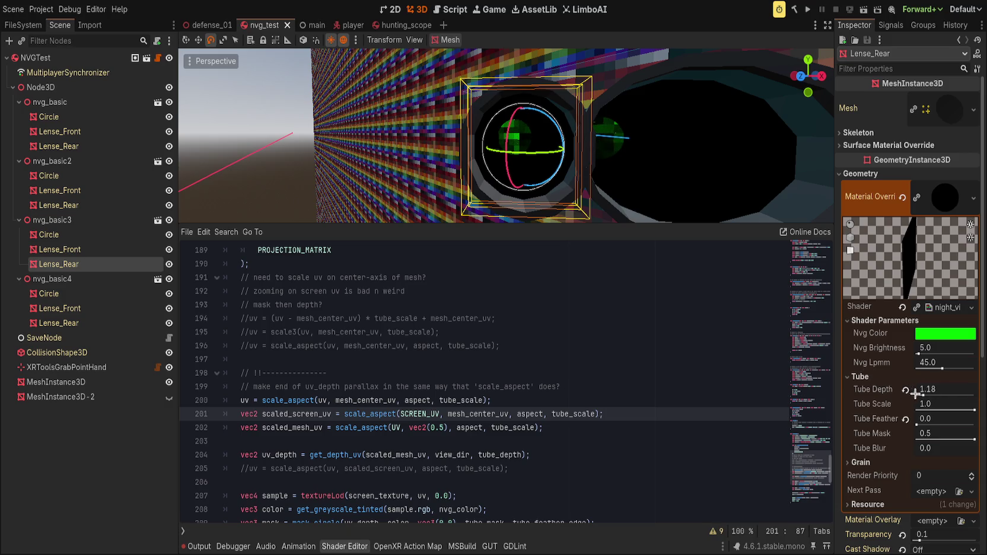
pyautogui.moveTo(974, 409); pyautogui.dragTo(918, 408)
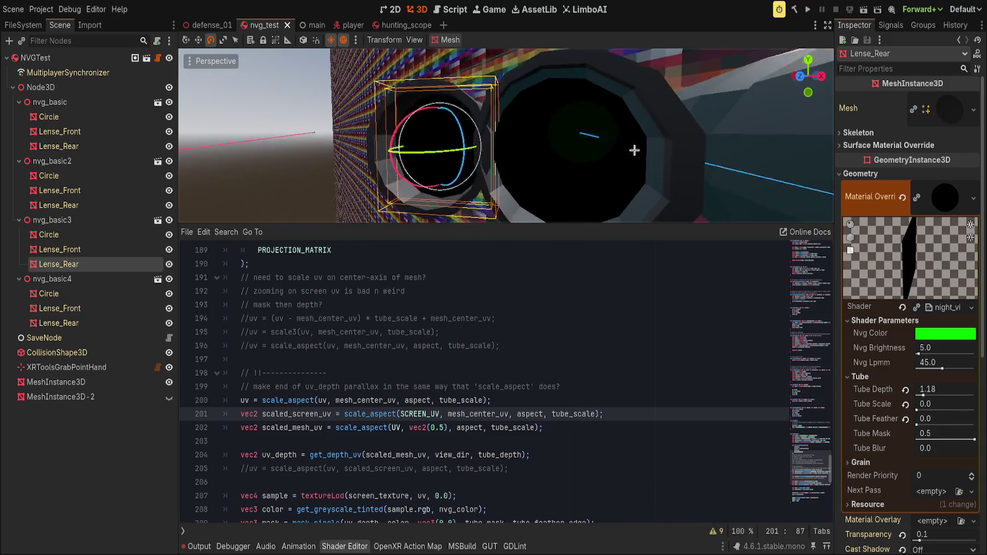
pyautogui.click(905, 404)
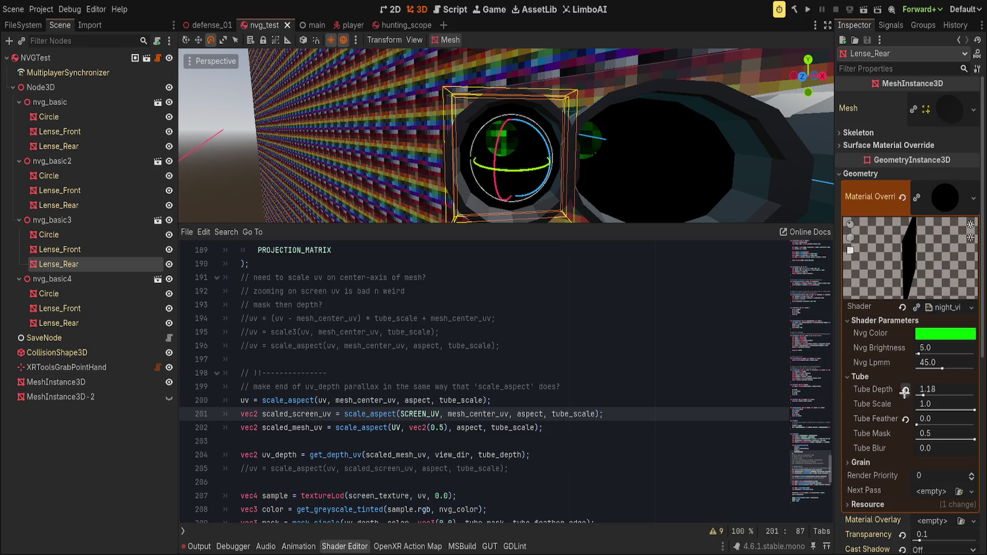
pyautogui.click(906, 389)
pyautogui.moveTo(921, 389)
pyautogui.mouseDown()
pyautogui.moveTo(950, 389)
pyautogui.moveTo(970, 409)
pyautogui.moveTo(936, 410)
pyautogui.mouseUp()
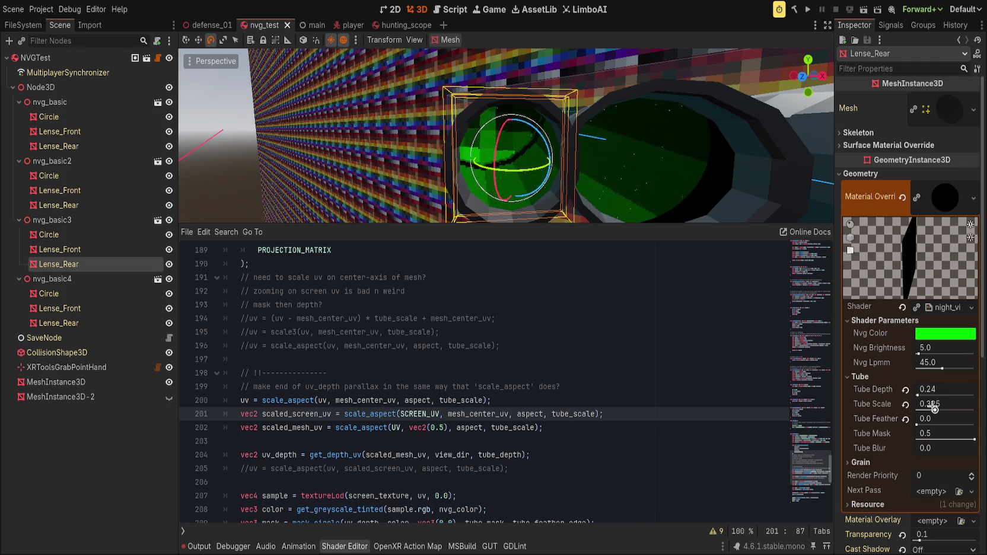
pyautogui.moveTo(621, 140); pyautogui.dragTo(605, 127)
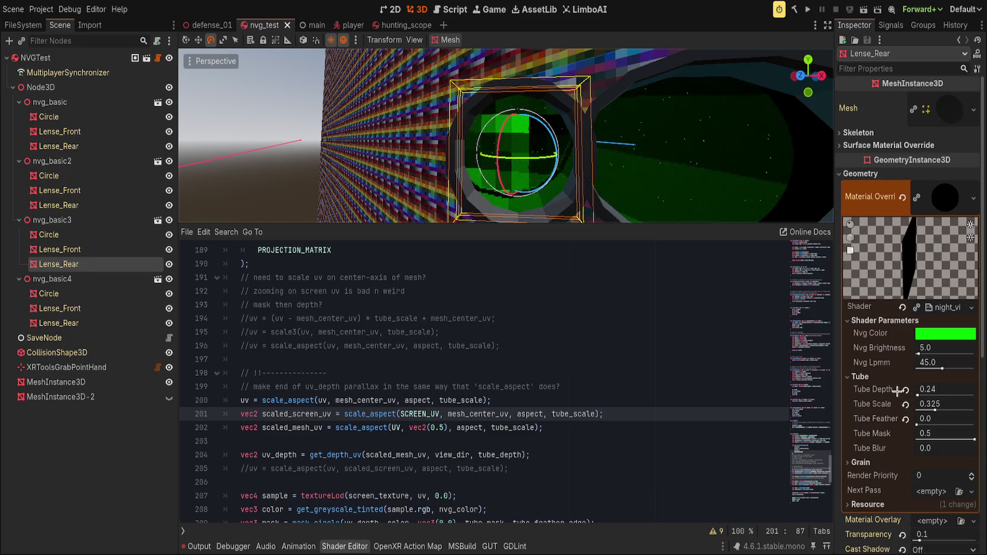
pyautogui.click(906, 390)
pyautogui.click(906, 404)
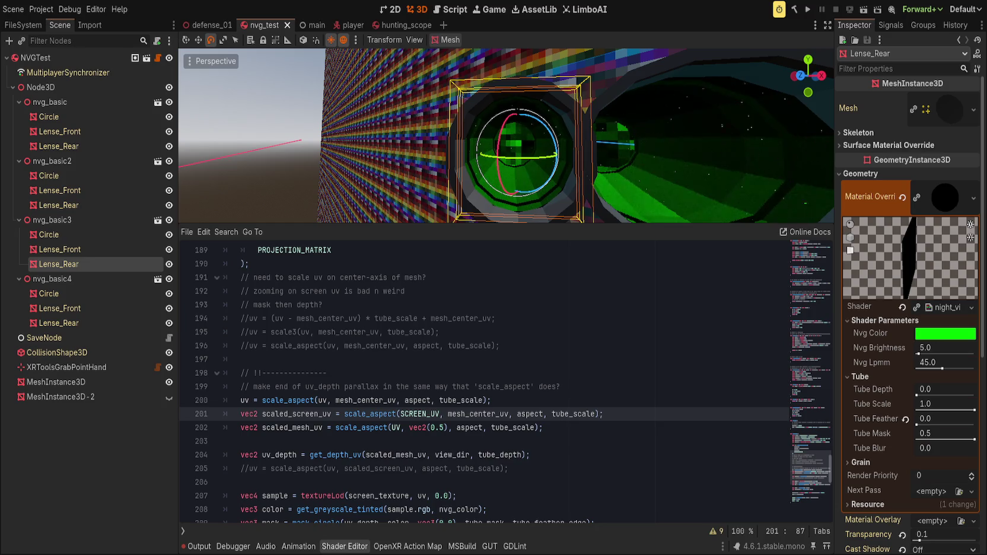
pyautogui.click(667, 413)
pyautogui.scroll(-1, 386, 409)
pyautogui.doubleClick(279, 414)
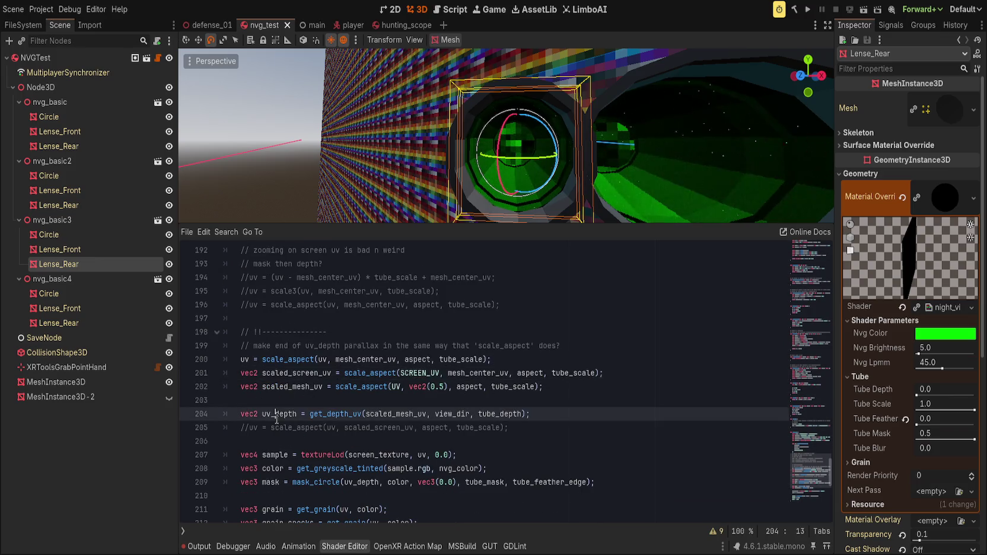
pyautogui.click(603, 413)
pyautogui.scroll(-2, 586, 418)
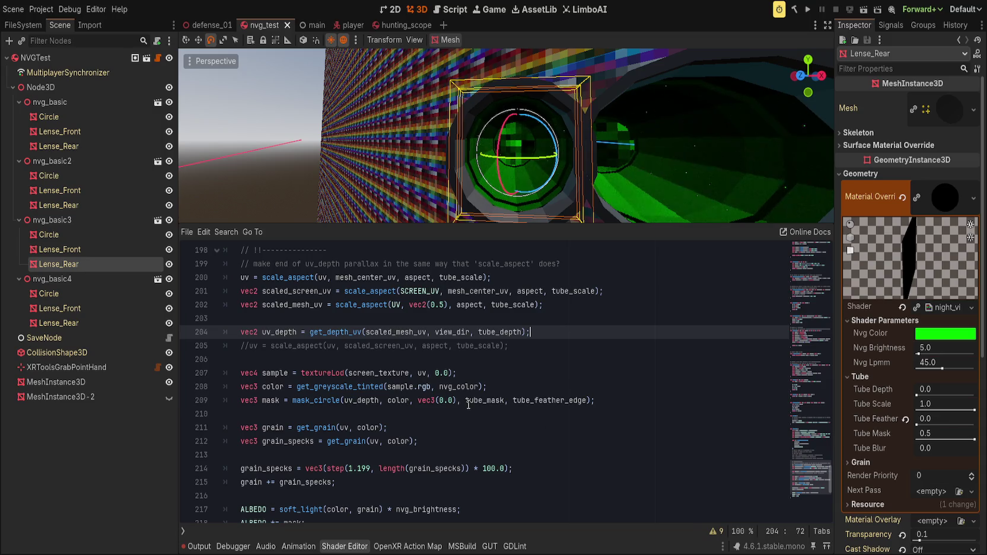
pyautogui.doubleClick(279, 332)
pyautogui.hotkey('ctrl', 'c')
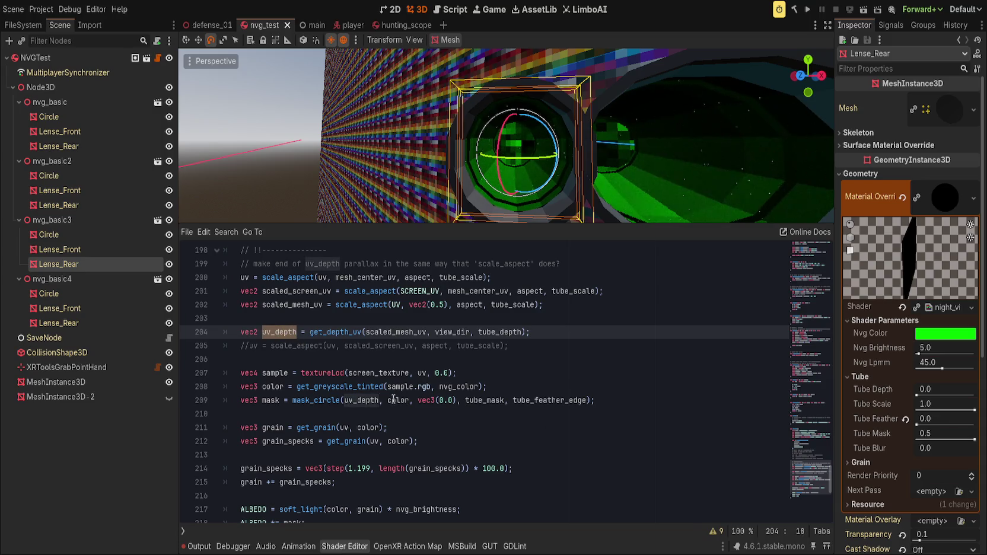
pyautogui.doubleClick(422, 374)
pyautogui.hotkey('ctrl', 'v')
pyautogui.click(559, 375)
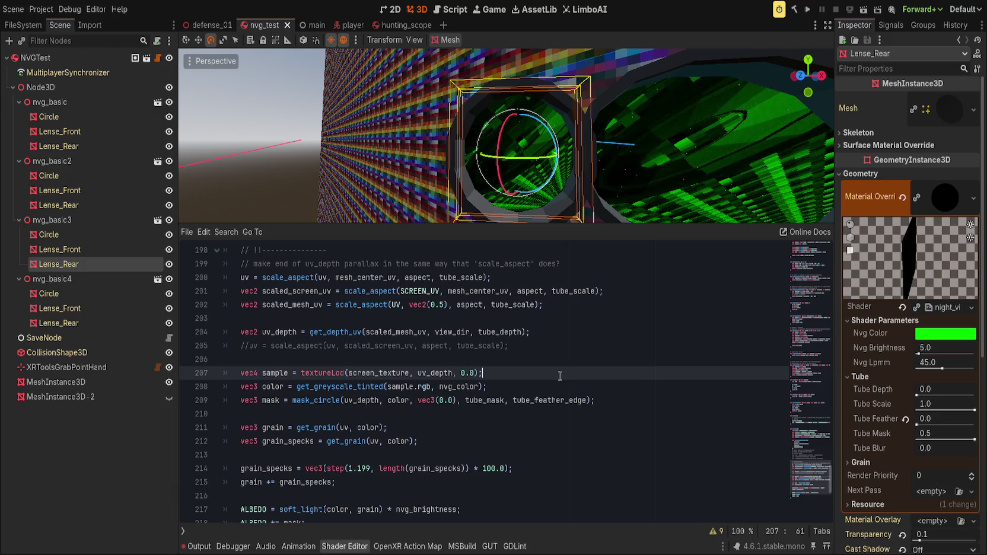
pyautogui.hotkey('ctrl', 'z')
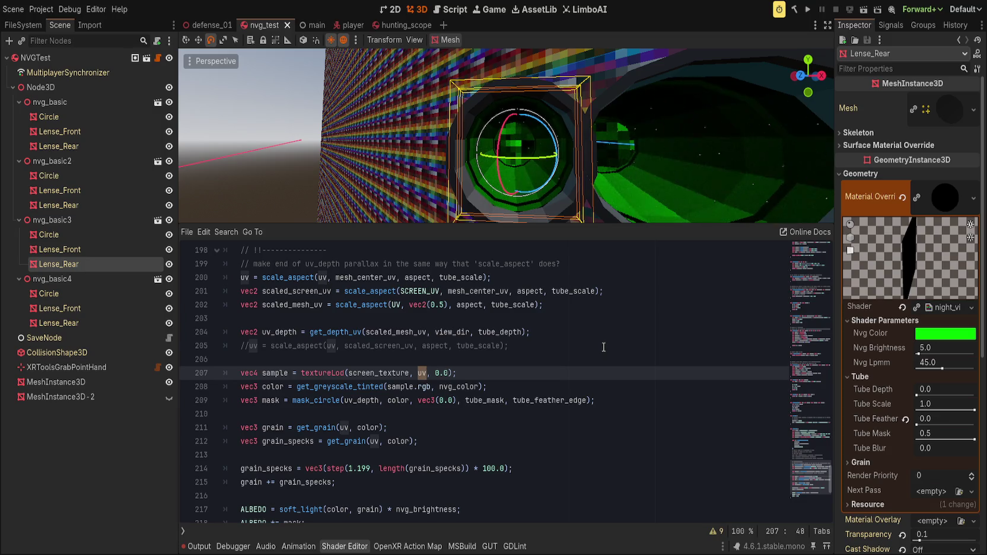
# Replace uv_depth with scaled_mesh_uv in line 209's mask_circle call and enlarge the 3D viewport.
pyautogui.scroll(-1, 603, 347)
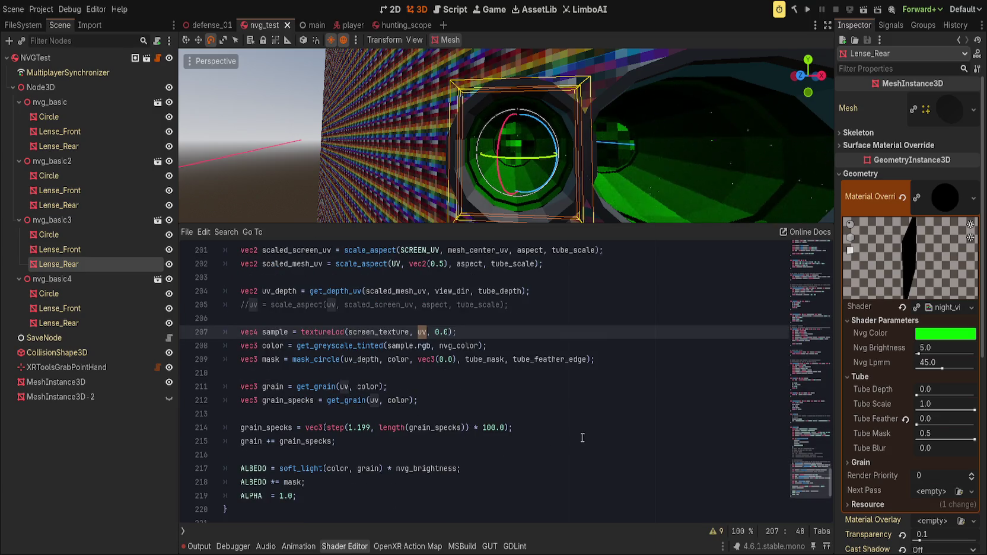
pyautogui.scroll(1, 497, 458)
pyautogui.click(476, 481)
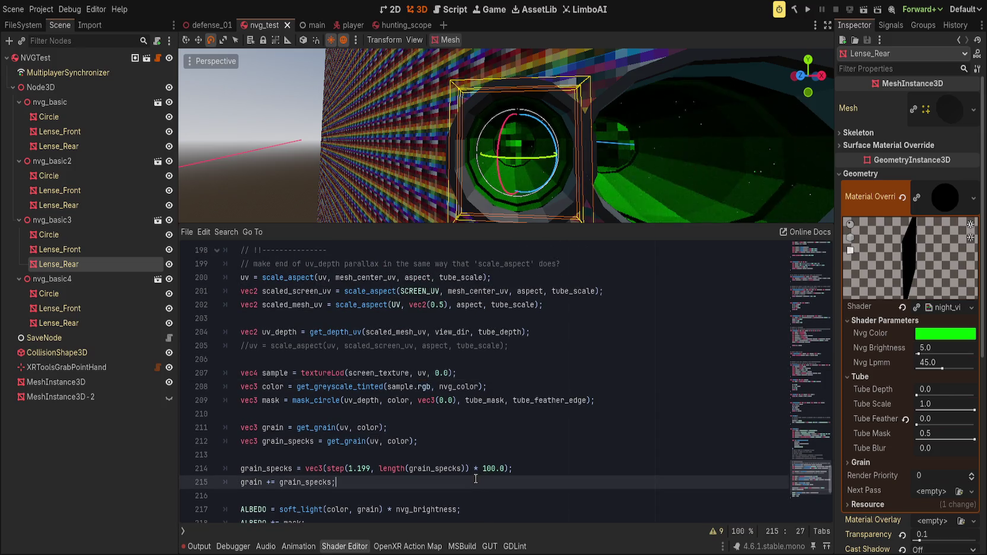
pyautogui.click(433, 414)
pyautogui.scroll(-1, 394, 415)
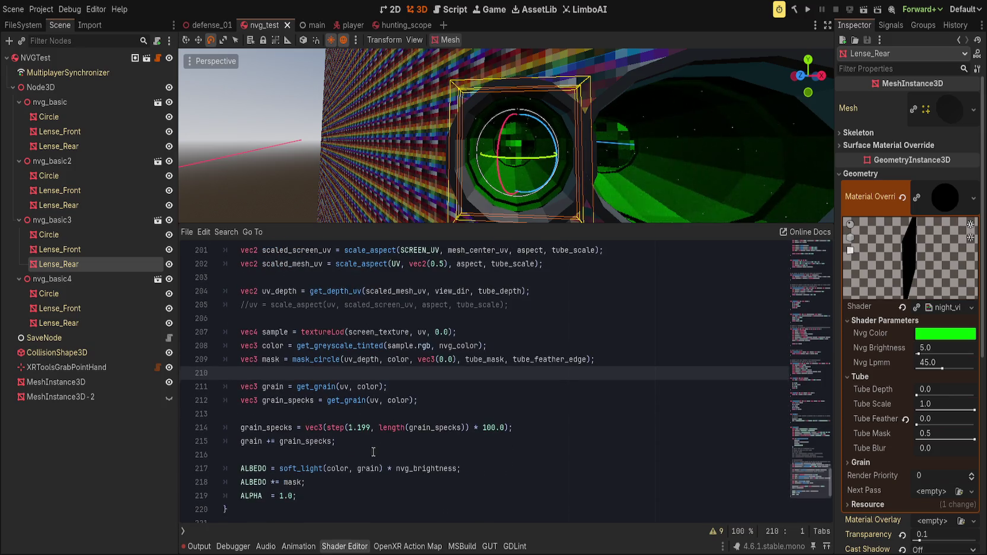
pyautogui.scroll(1, 301, 471)
pyautogui.doubleClick(311, 401)
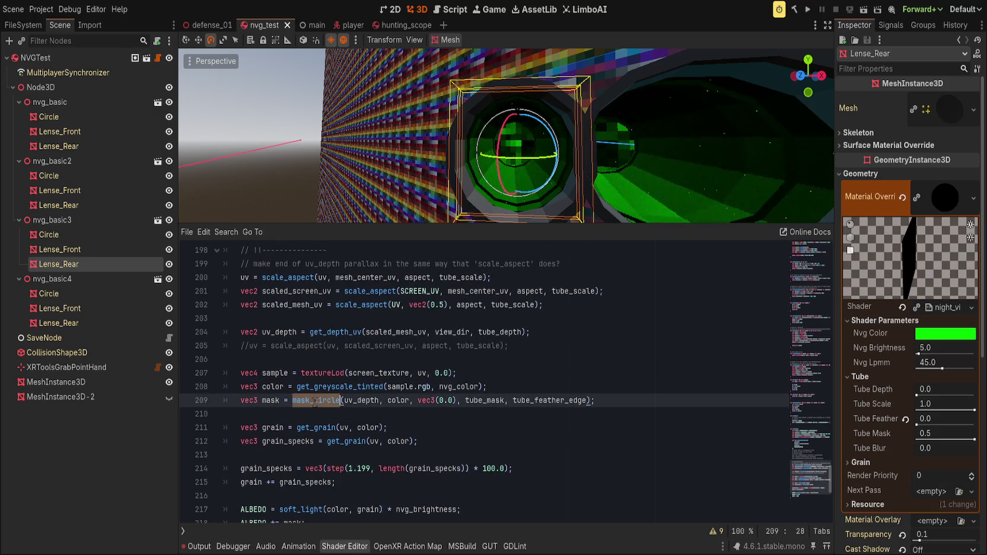
pyautogui.doubleClick(370, 401)
pyautogui.scroll(2, 584, 350)
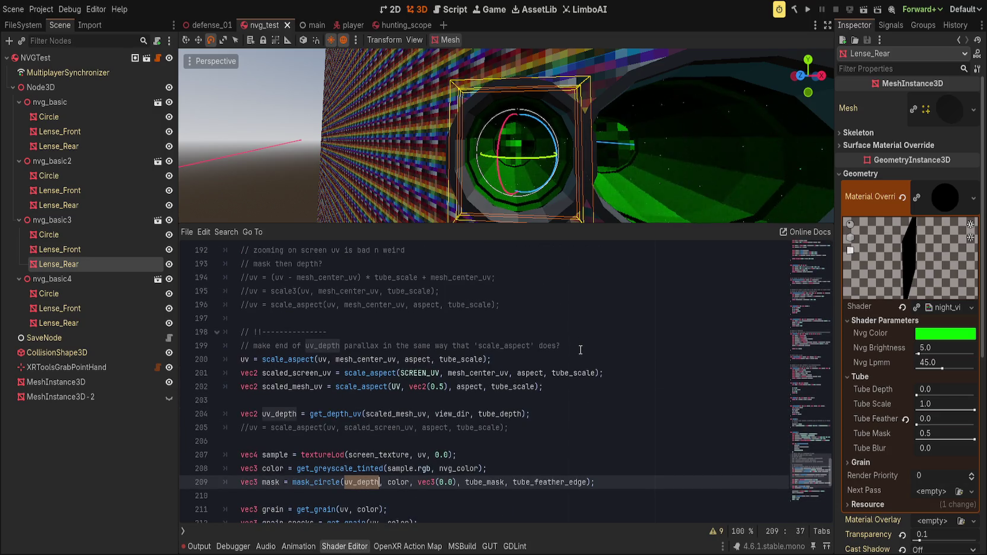
pyautogui.write('scaled_')
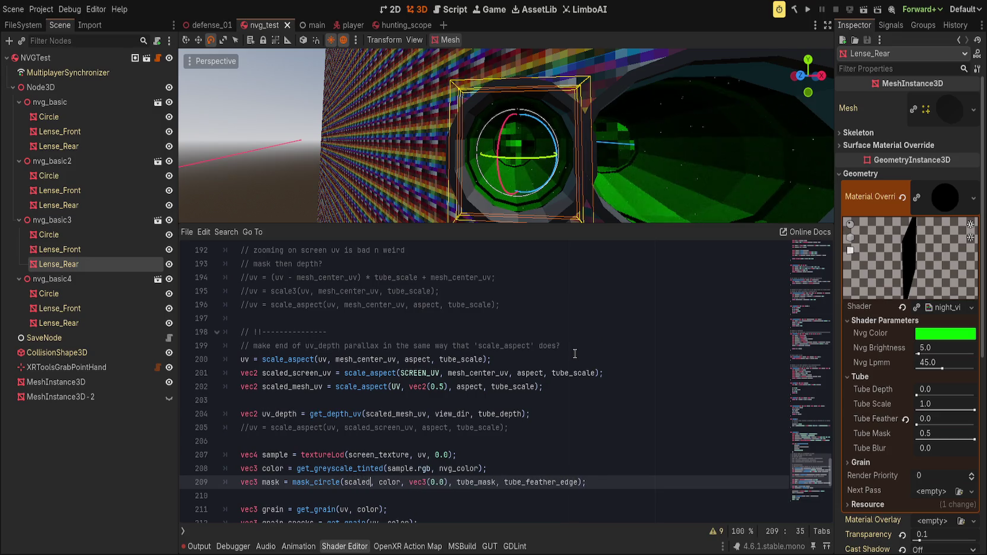
pyautogui.press('Return')
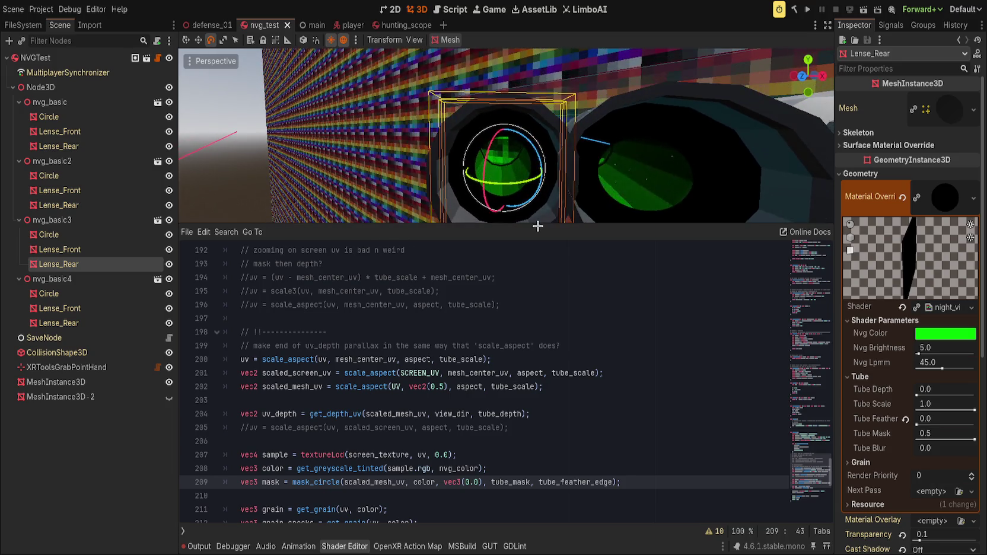
pyautogui.moveTo(544, 224); pyautogui.dragTo(541, 289)
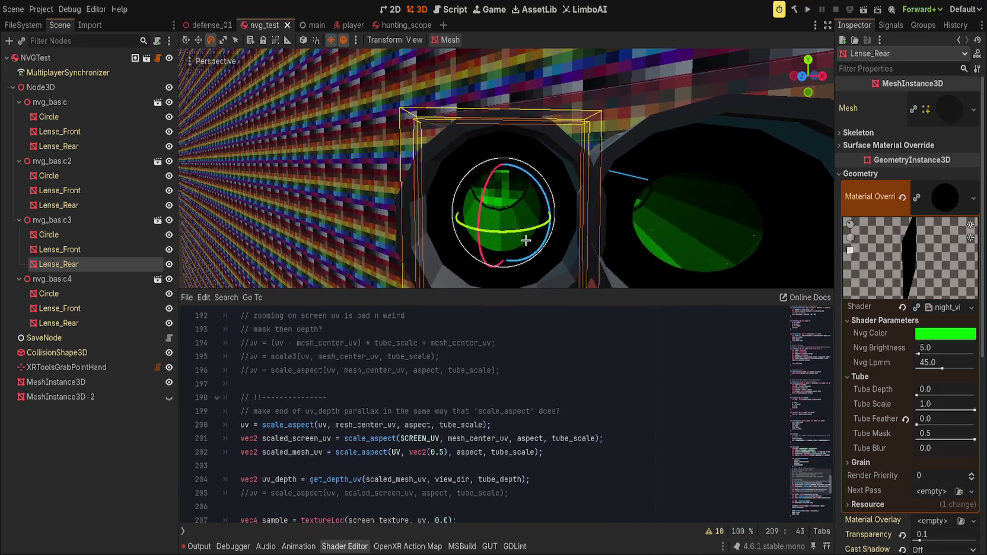
pyautogui.moveTo(925, 390)
pyautogui.mouseDown()
pyautogui.moveTo(973, 390)
pyautogui.moveTo(917, 396)
pyautogui.moveTo(974, 410)
pyautogui.mouseUp()
pyautogui.click(905, 390)
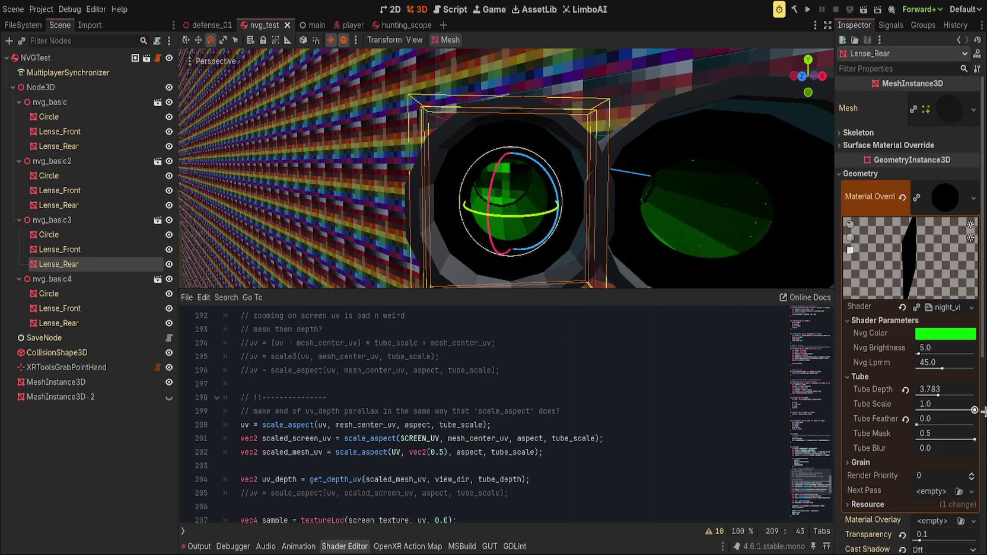
pyautogui.moveTo(942, 395)
pyautogui.mouseDown()
pyautogui.moveTo(878, 393)
pyautogui.moveTo(924, 395)
pyautogui.mouseUp()
pyautogui.click(906, 389)
pyautogui.scroll(-1, 455, 406)
pyautogui.doubleClick(383, 439)
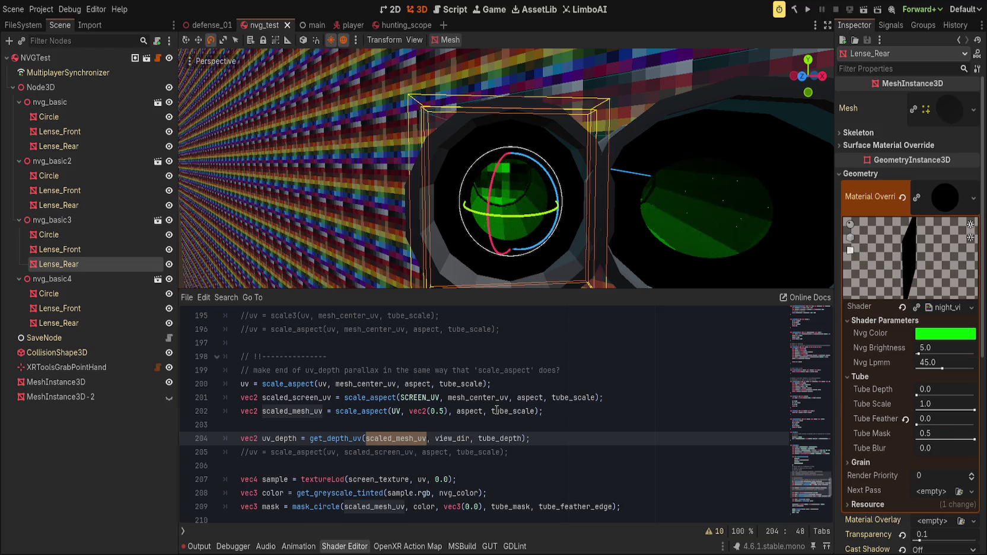
# Restore uv_depth in mask_circle, save the scene, and test Tube Depth before resetting it to 0.0.
pyautogui.doubleClick(361, 506)
pyautogui.write('uv_depth')
pyautogui.hotkey('ctrl', 's')
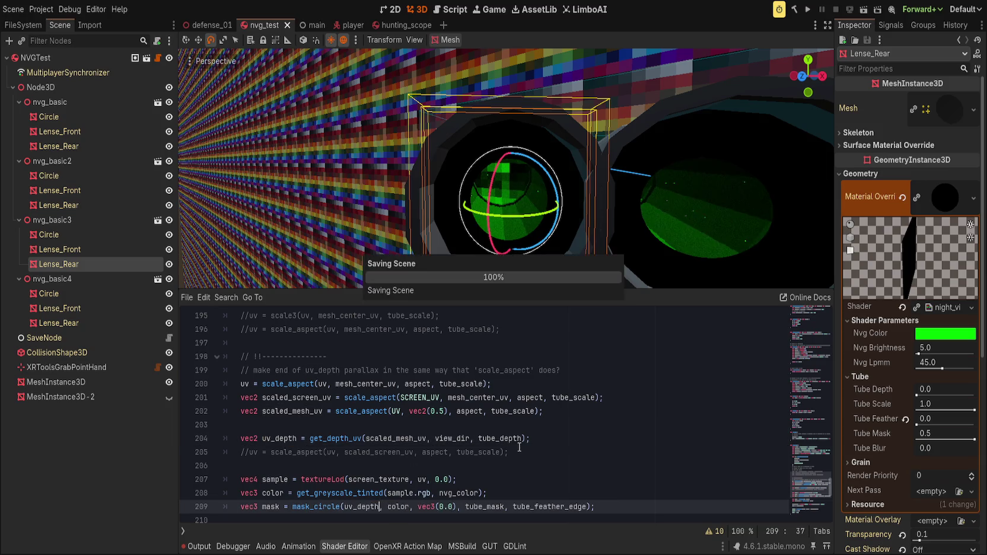
pyautogui.moveTo(915, 395)
pyautogui.mouseDown()
pyautogui.moveTo(964, 395)
pyautogui.moveTo(918, 403)
pyautogui.mouseUp()
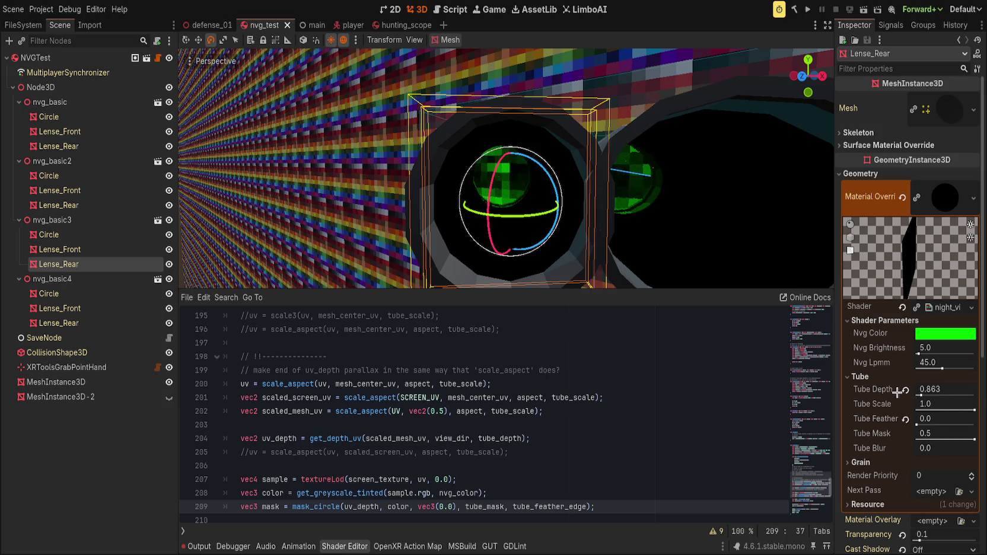
pyautogui.click(905, 389)
# Pass UV instead of scaled_mesh_uv to get_depth_uv on line 204.
pyautogui.doubleClick(412, 439)
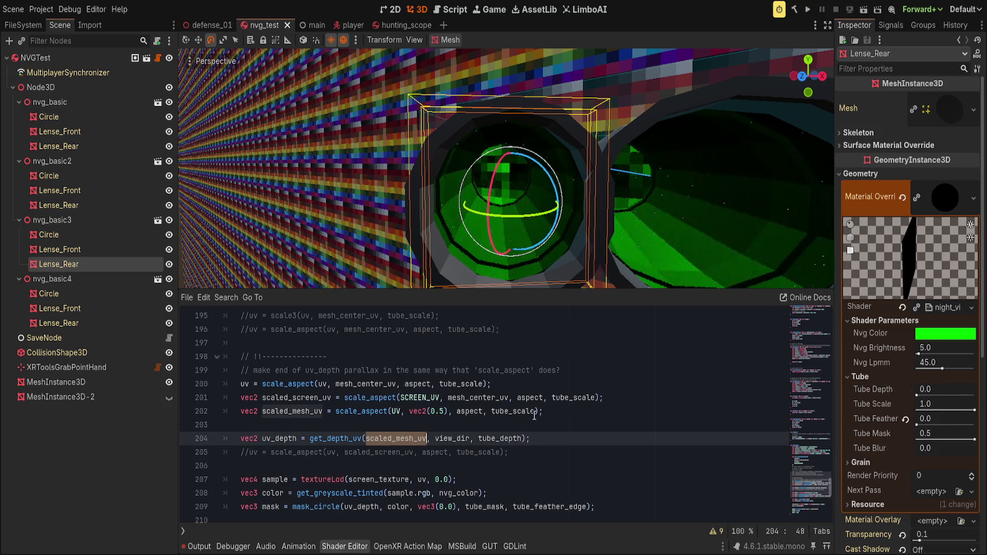
pyautogui.write('V')
pyautogui.press('BackSpace')
pyautogui.write('UV')
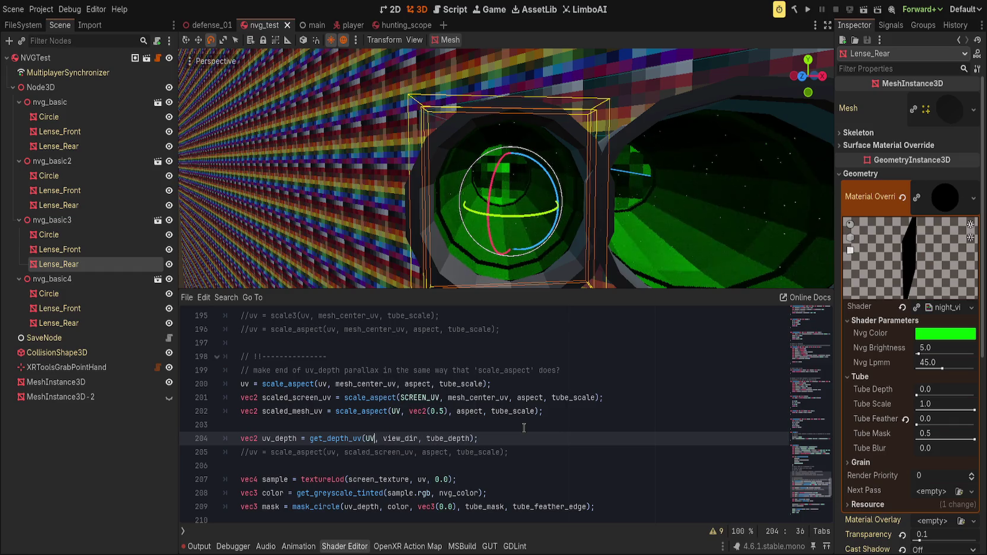
pyautogui.doubleClick(272, 438)
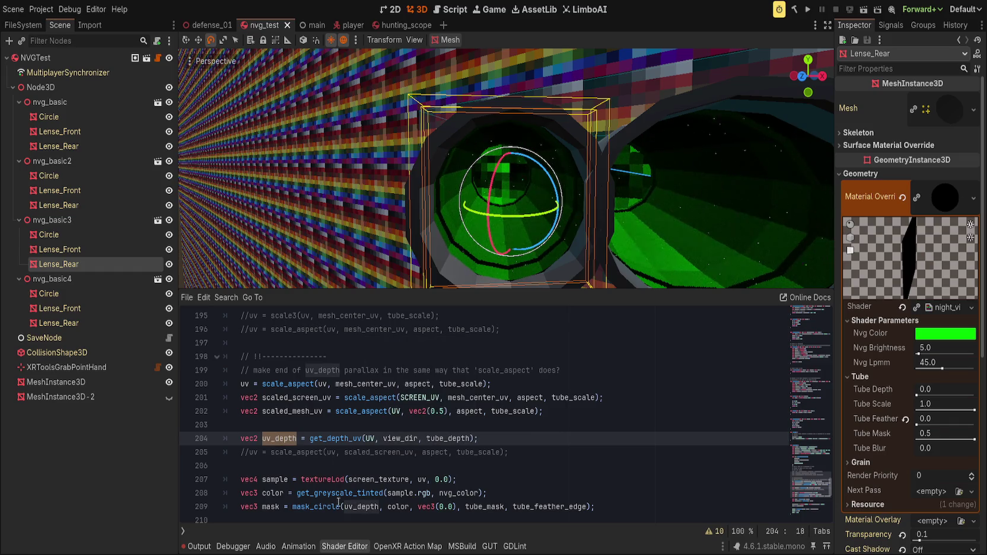
# Wrap mask_circle's argument as scale_aspect(uv_depth, vec2(0.5), aspect, tube_scale).
pyautogui.click(359, 506)
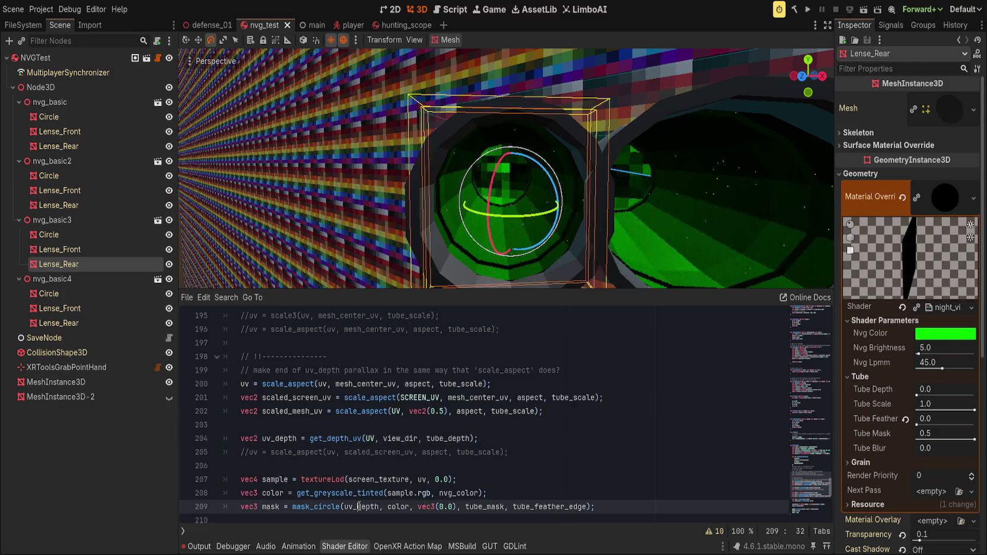
pyautogui.doubleClick(294, 411)
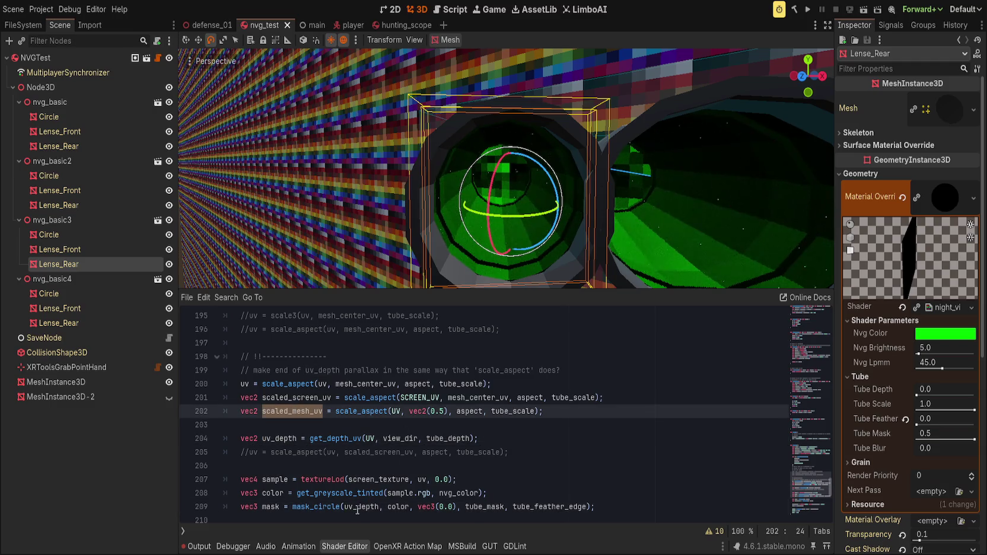
pyautogui.doubleClick(378, 506)
pyautogui.press('Left')
pyautogui.write('scale_asp')
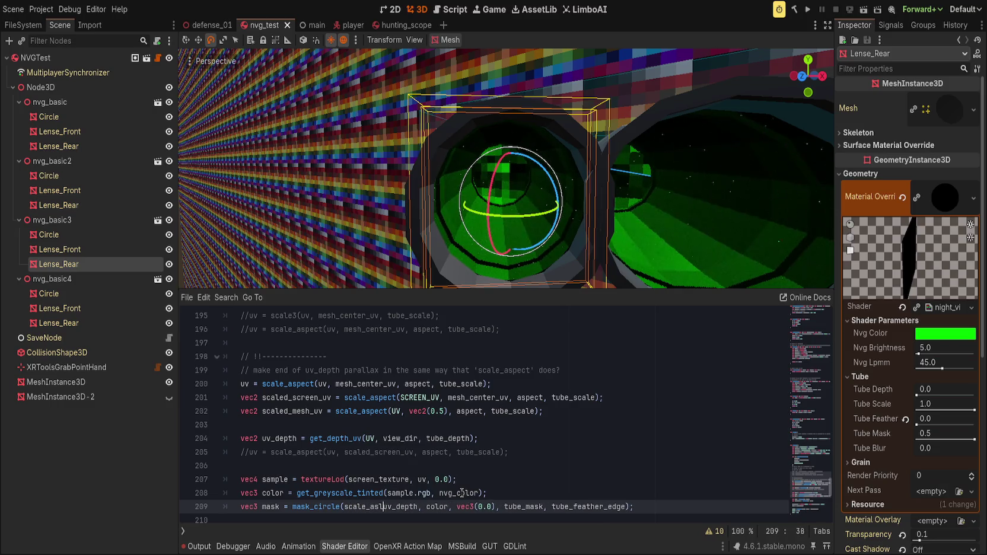
pyautogui.write('ect(')
pyautogui.press('Right')
pyautogui.press('Right')
pyautogui.press('Right')
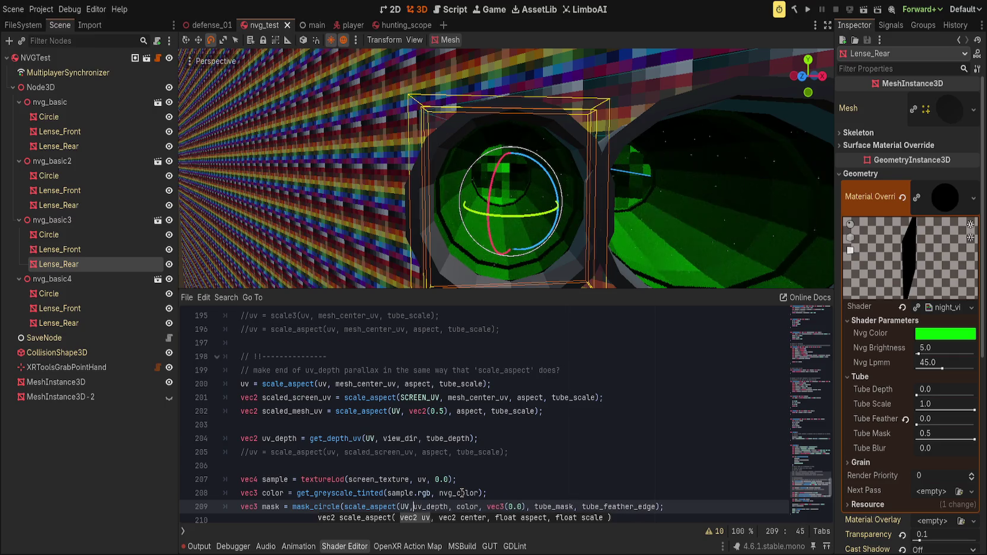
pyautogui.hotkey('ctrl', 'space')
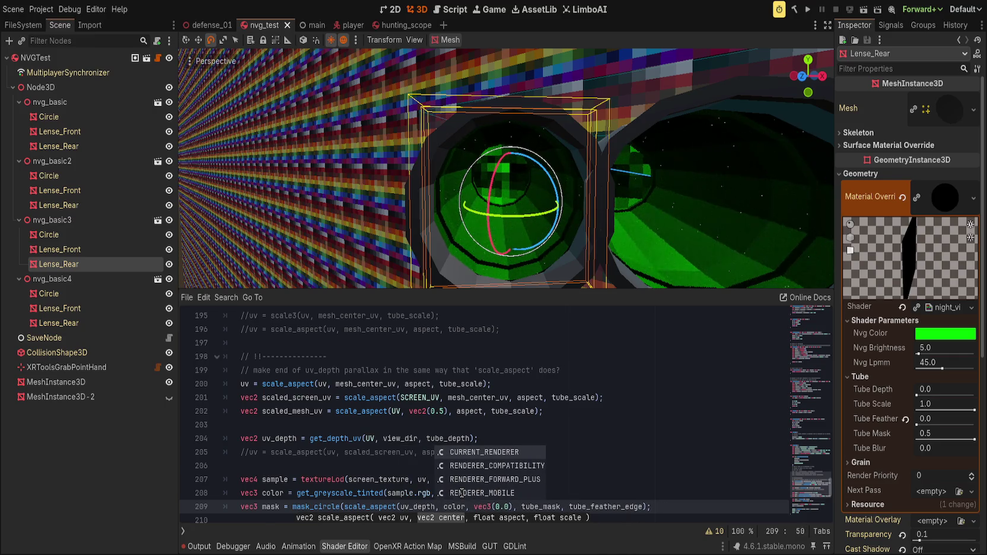
pyautogui.write(', vec2(0.5), aspect, tube_scale)')
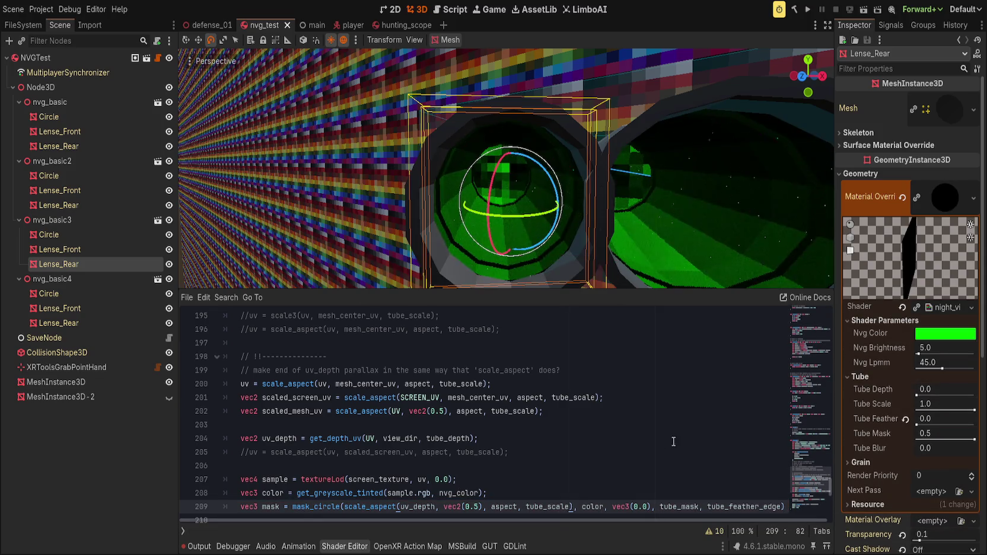
# Test Tube Depth up to about 1.2 and Tube Scale down to about 0.4.
pyautogui.click(919, 395)
pyautogui.moveTo(919, 395); pyautogui.dragTo(917, 395)
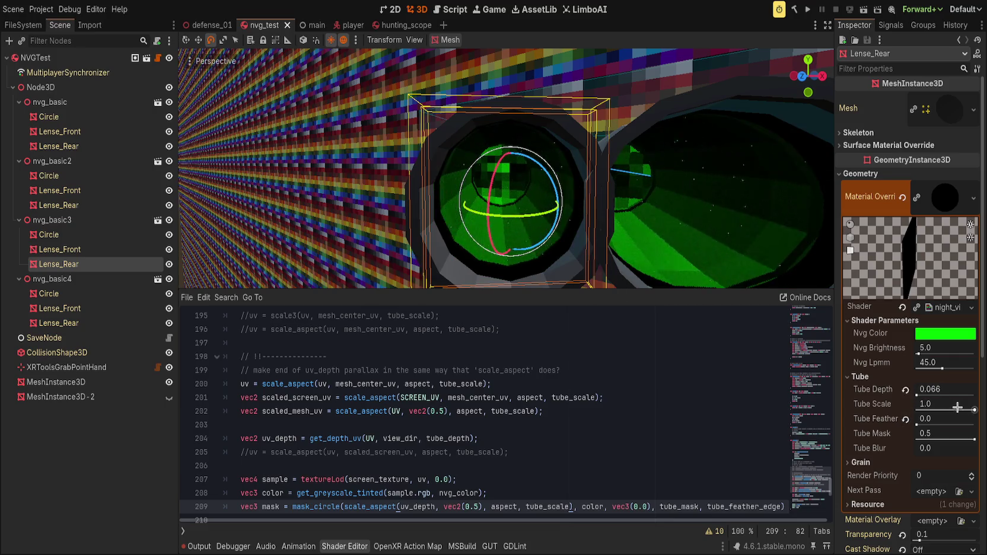
pyautogui.moveTo(973, 409)
pyautogui.mouseDown()
pyautogui.moveTo(959, 409)
pyautogui.moveTo(975, 409)
pyautogui.mouseUp()
pyautogui.moveTo(919, 395); pyautogui.dragTo(921, 395)
pyautogui.moveTo(975, 410); pyautogui.dragTo(939, 408)
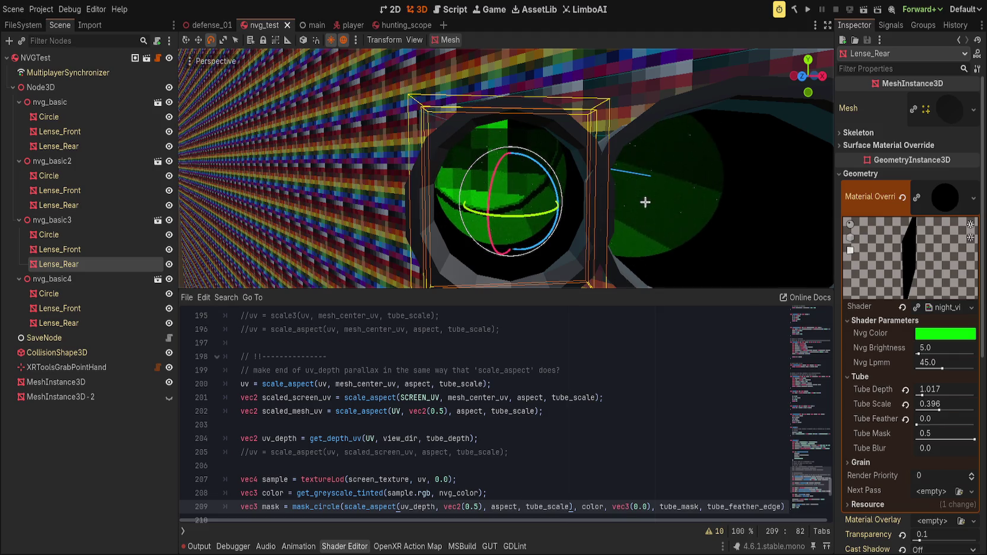
# Hide the shader code, save the scene, undo the extra depth and scale changes, and reselect the rear lens.
pyautogui.hotkey('ctrl', 'j')
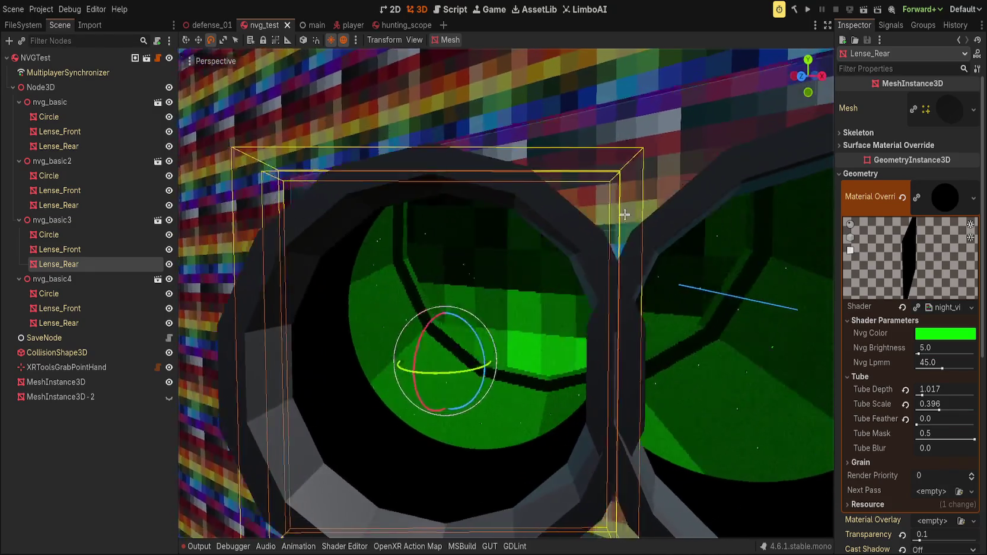
pyautogui.hotkey('ctrl', 's')
pyautogui.moveTo(932, 390); pyautogui.dragTo(973, 389)
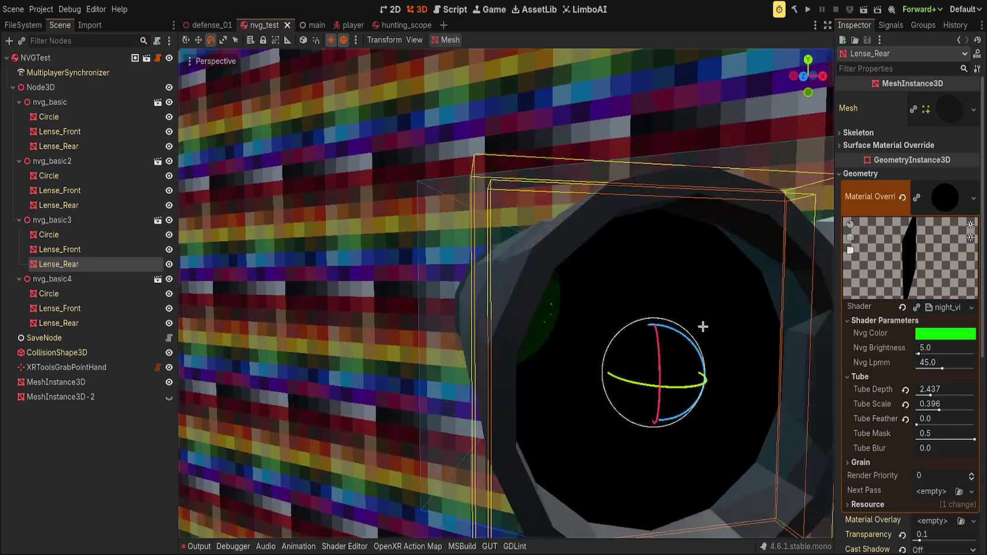
pyautogui.hotkey('ctrl', 'z')
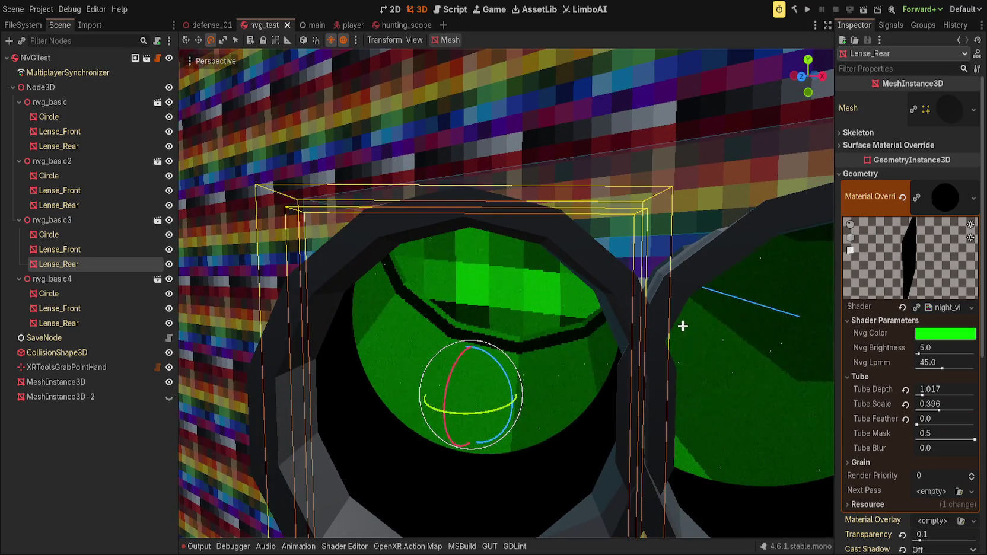
pyautogui.hotkey('ctrl', 'z')
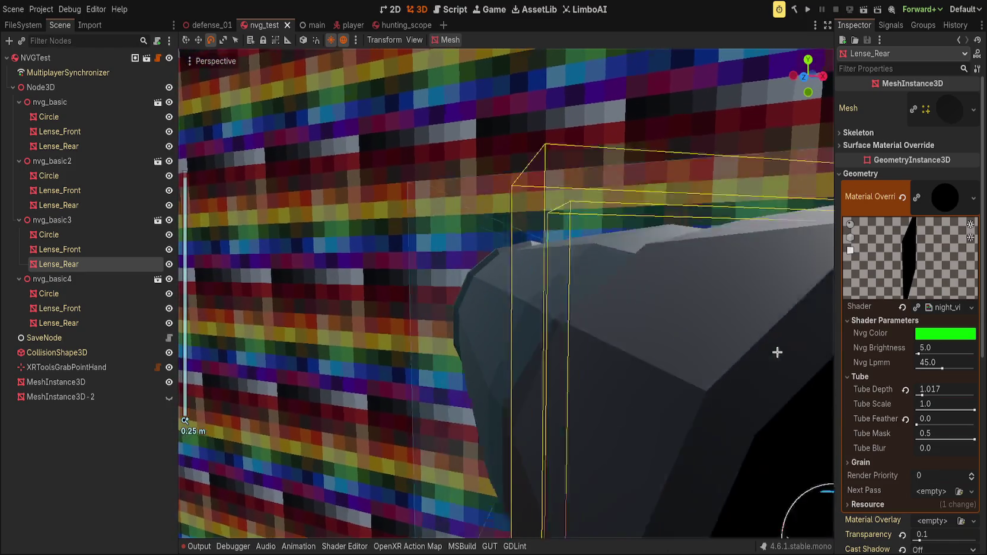
pyautogui.click(769, 366)
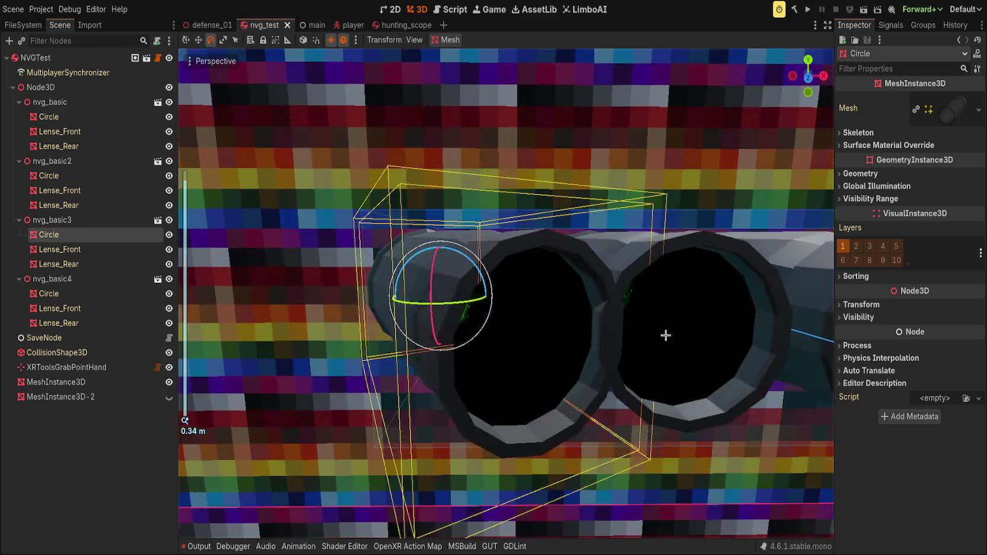
pyautogui.click(521, 341)
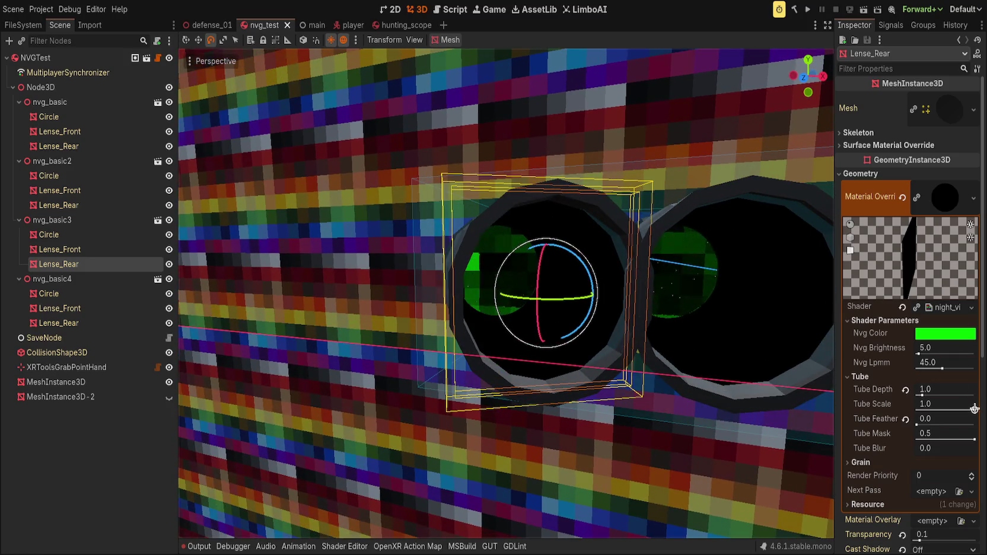
# Try a range of Tube Depth and Tube Scale values on the rear lens, ending with Tube Scale near 0.73.
pyautogui.moveTo(922, 395); pyautogui.dragTo(918, 394)
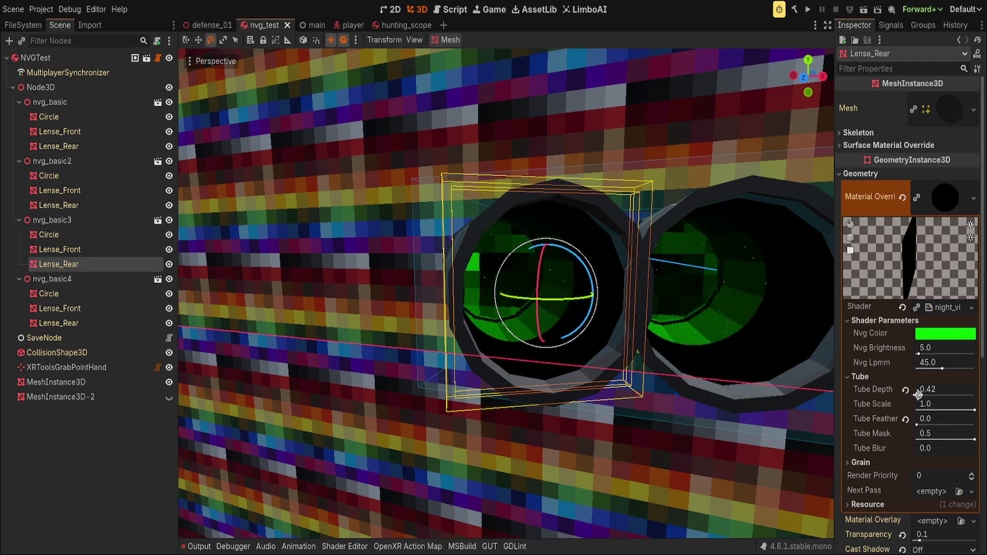
pyautogui.moveTo(940, 408); pyautogui.dragTo(952, 407)
pyautogui.scroll(3, 714, 322)
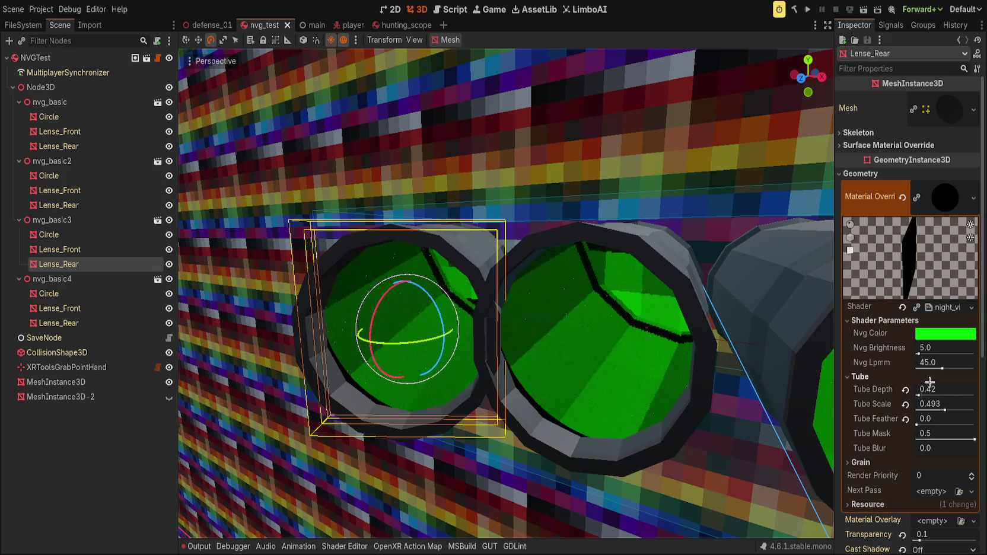
pyautogui.moveTo(926, 390)
pyautogui.mouseDown()
pyautogui.moveTo(973, 390)
pyautogui.moveTo(931, 390)
pyautogui.mouseUp()
pyautogui.moveTo(682, 308)
pyautogui.mouseDown()
pyautogui.moveTo(649, 306)
pyautogui.moveTo(639, 294)
pyautogui.moveTo(632, 311)
pyautogui.mouseUp()
pyautogui.moveTo(944, 389); pyautogui.dragTo(914, 390)
pyautogui.moveTo(686, 324)
pyautogui.mouseDown()
pyautogui.moveTo(610, 291)
pyautogui.moveTo(778, 386)
pyautogui.mouseUp()
pyautogui.click(906, 404)
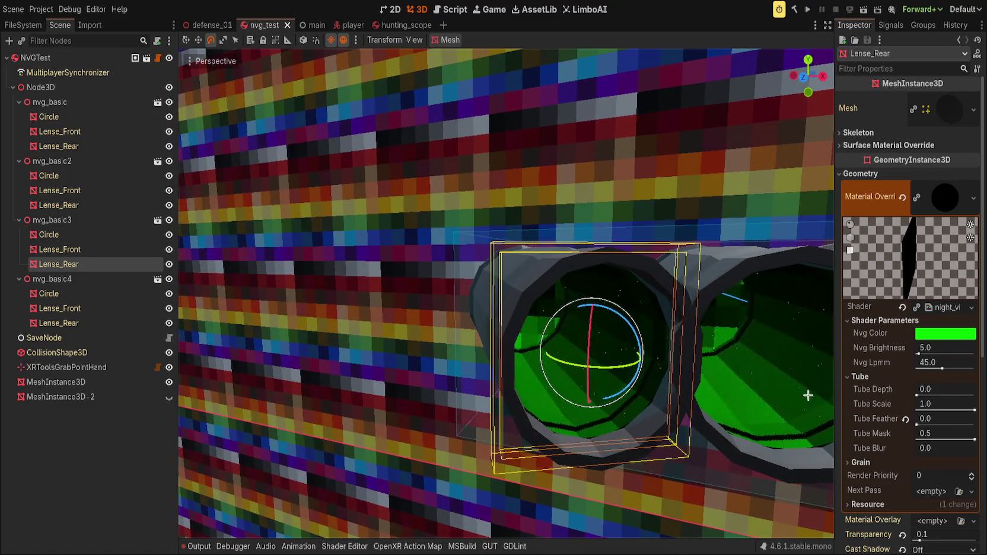
pyautogui.moveTo(975, 410); pyautogui.dragTo(925, 408)
# Settle on Tube Scale 0.794 and Tube Depth 0.345, leaving Tube Feather at zero.
pyautogui.moveTo(620, 326)
pyautogui.mouseDown()
pyautogui.moveTo(590, 337)
pyautogui.moveTo(653, 324)
pyautogui.mouseUp()
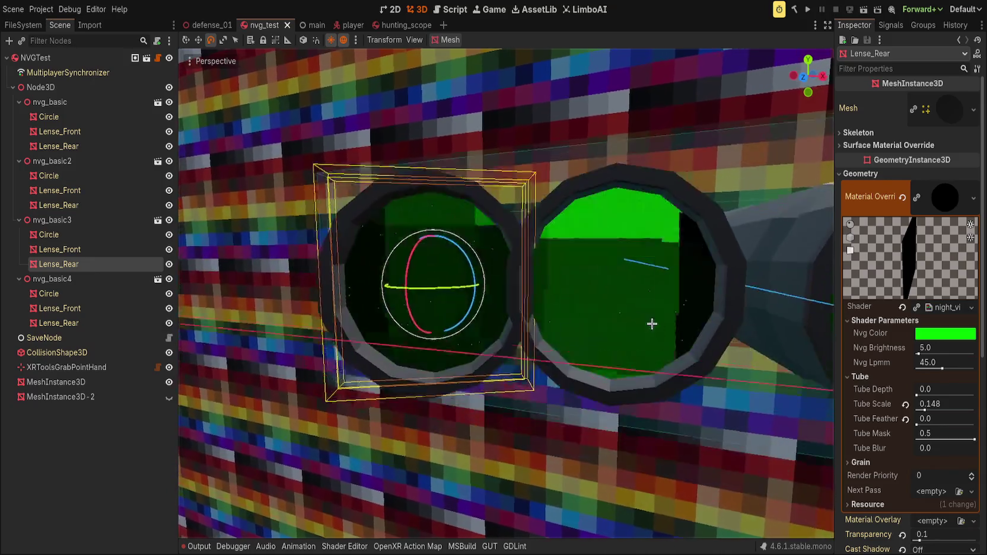
pyautogui.click(906, 404)
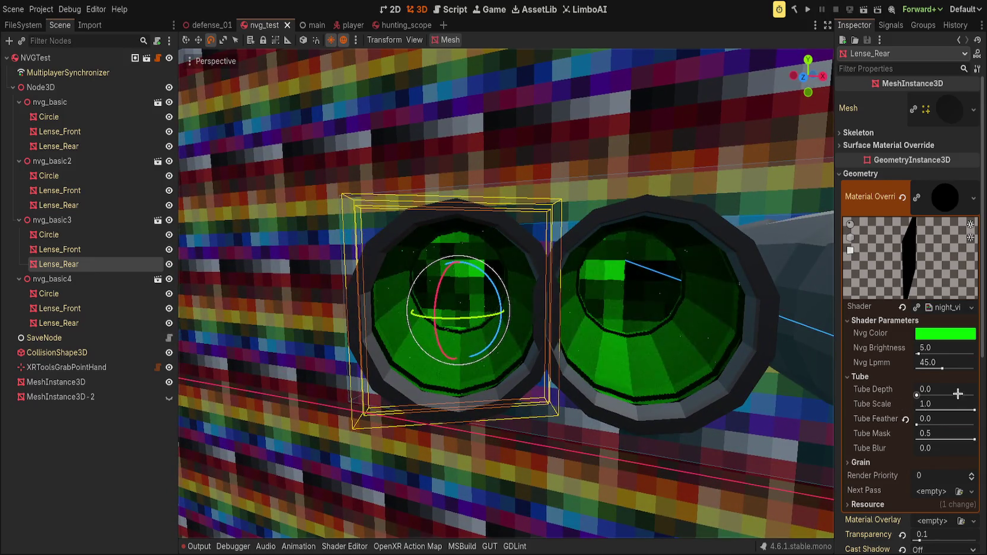
pyautogui.moveTo(973, 410); pyautogui.dragTo(962, 410)
pyautogui.moveTo(672, 320)
pyautogui.mouseDown()
pyautogui.moveTo(623, 295)
pyautogui.moveTo(591, 293)
pyautogui.moveTo(565, 308)
pyautogui.moveTo(551, 287)
pyautogui.moveTo(637, 300)
pyautogui.mouseUp()
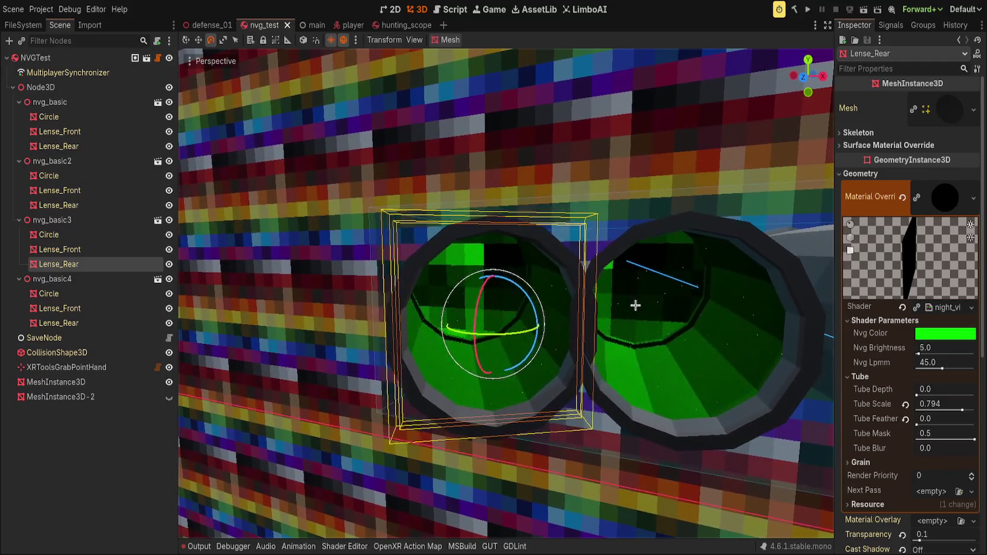
pyautogui.moveTo(921, 390); pyautogui.dragTo(932, 390)
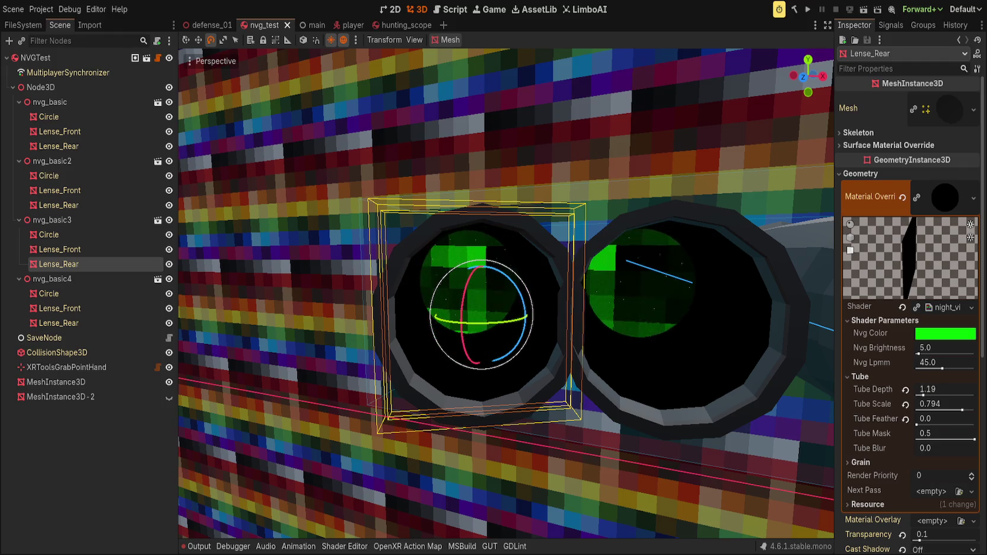
pyautogui.moveTo(932, 390); pyautogui.dragTo(944, 391)
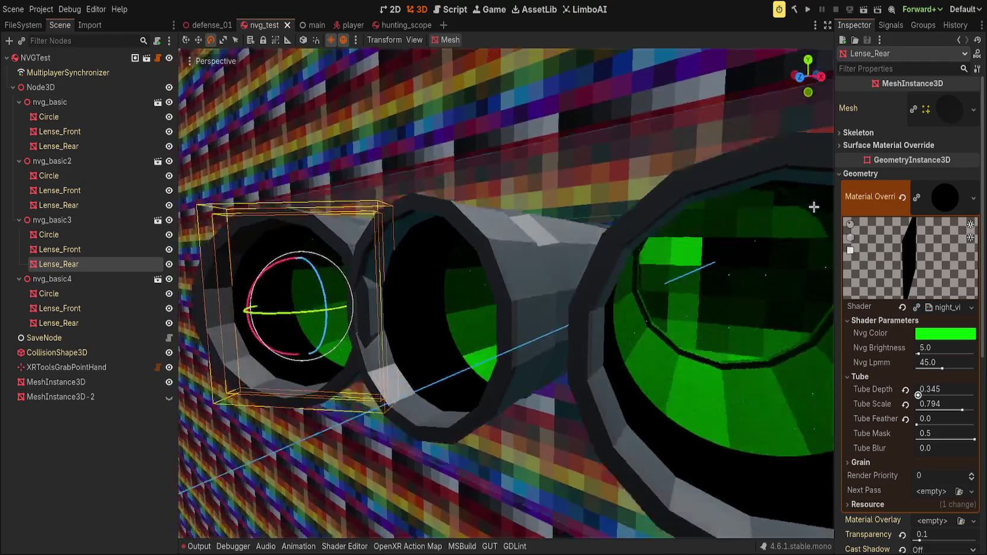
pyautogui.moveTo(813, 207)
pyautogui.mouseDown()
pyautogui.moveTo(203, 198)
pyautogui.moveTo(475, 205)
pyautogui.moveTo(202, 204)
pyautogui.moveTo(239, 222)
pyautogui.mouseUp()
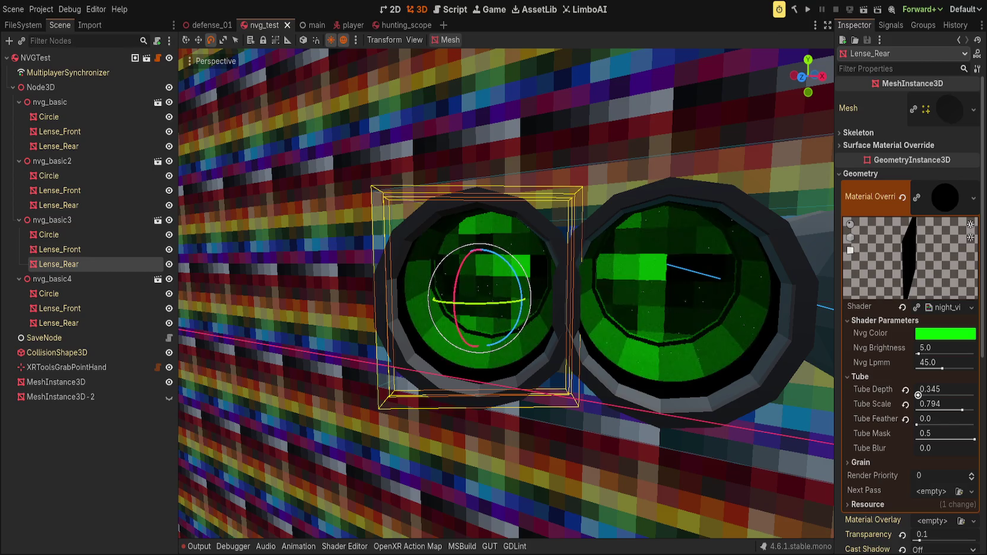
pyautogui.moveTo(943, 419); pyautogui.dragTo(948, 419)
pyautogui.click(918, 424)
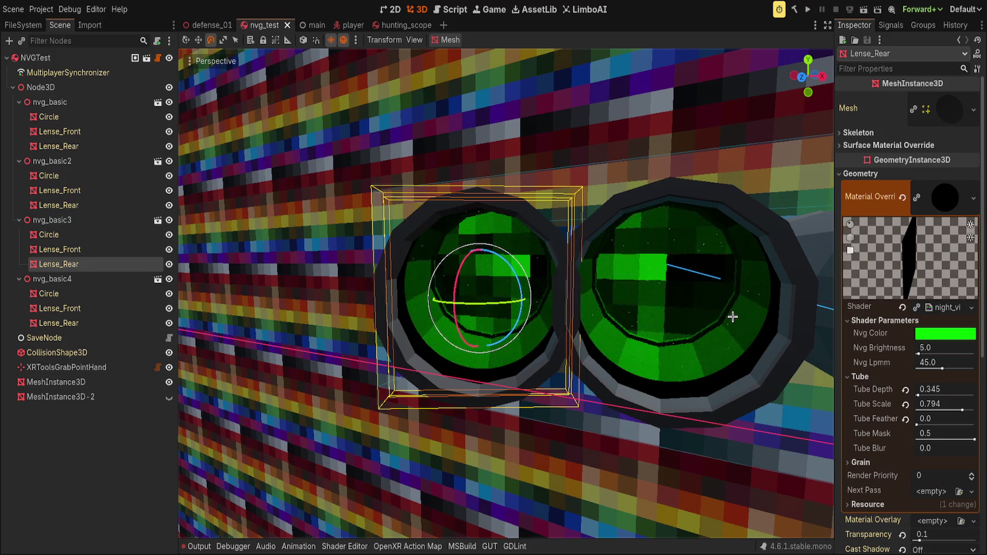
# Raise Tube Depth to 1.14 and shrink Tube Scale to 0.323 while viewing the lenses.
pyautogui.press('f')
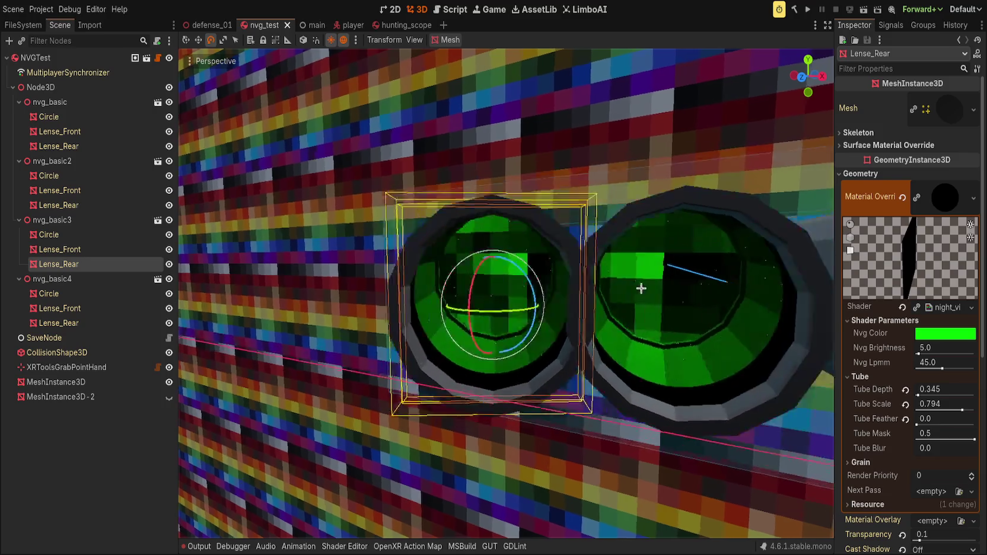
pyautogui.moveTo(662, 286)
pyautogui.mouseDown()
pyautogui.moveTo(628, 293)
pyautogui.moveTo(636, 287)
pyautogui.mouseUp()
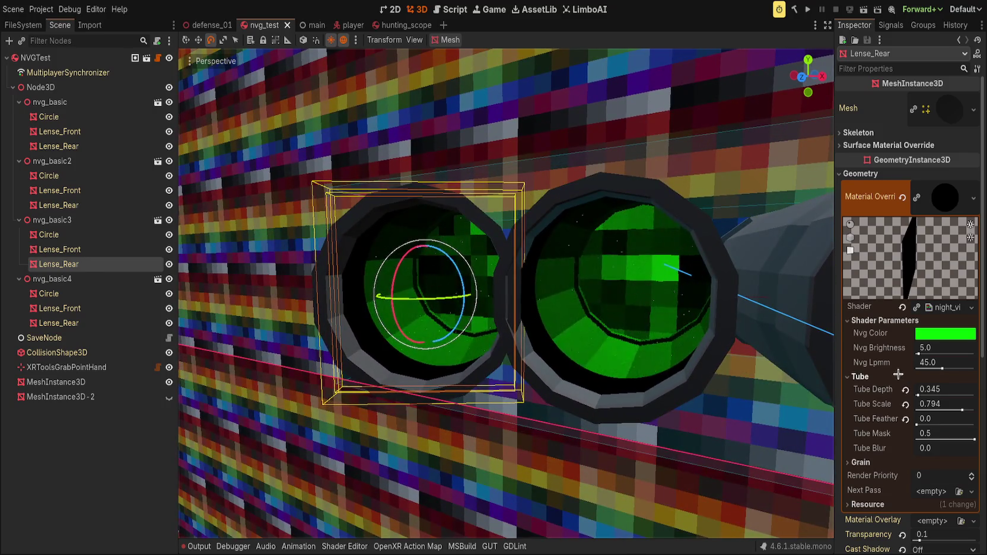
pyautogui.moveTo(929, 389); pyautogui.dragTo(957, 389)
pyautogui.moveTo(791, 346)
pyautogui.mouseDown()
pyautogui.moveTo(685, 324)
pyautogui.moveTo(696, 313)
pyautogui.moveTo(691, 319)
pyautogui.mouseUp()
pyautogui.moveTo(962, 409); pyautogui.dragTo(935, 409)
pyautogui.moveTo(680, 357); pyautogui.dragTo(636, 347)
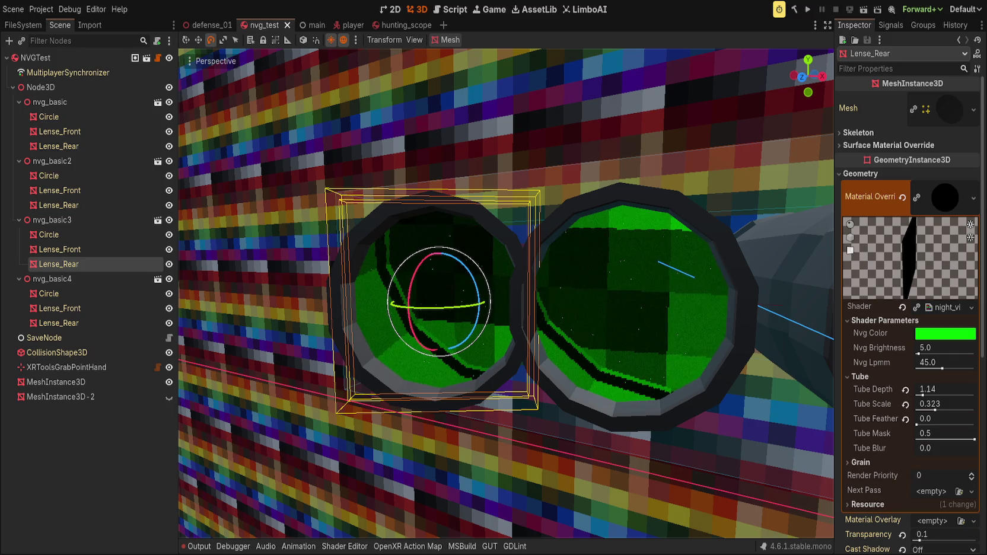
# In the lens shader code, delete the commented scale_aspect line.
pyautogui.press('f')
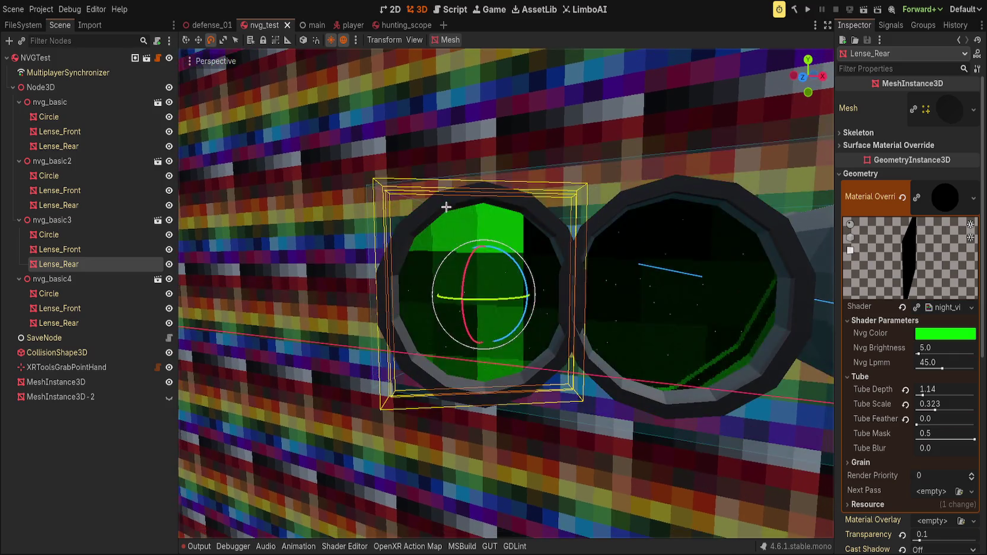
pyautogui.hotkey('alt', 's')
pyautogui.scroll(-1, 421, 427)
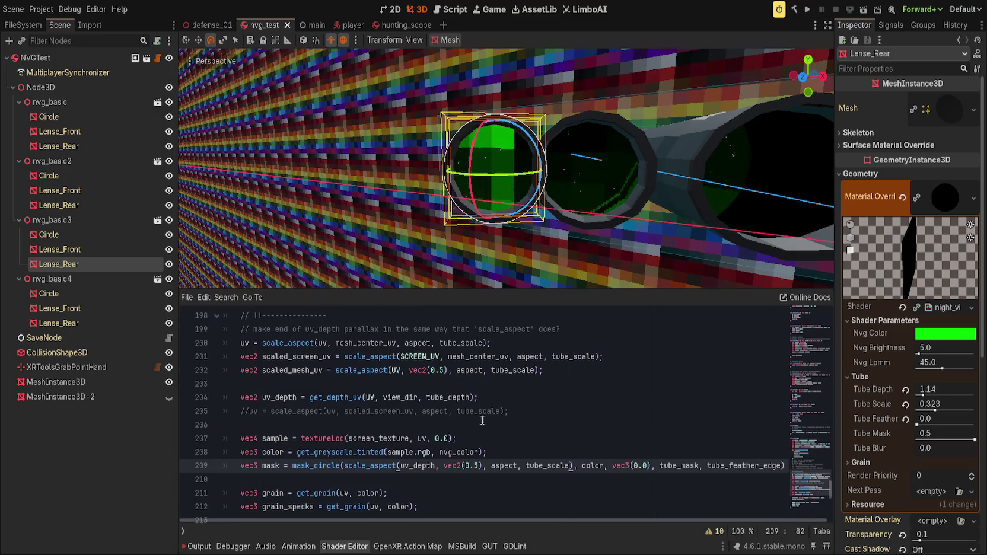
pyautogui.click(541, 399)
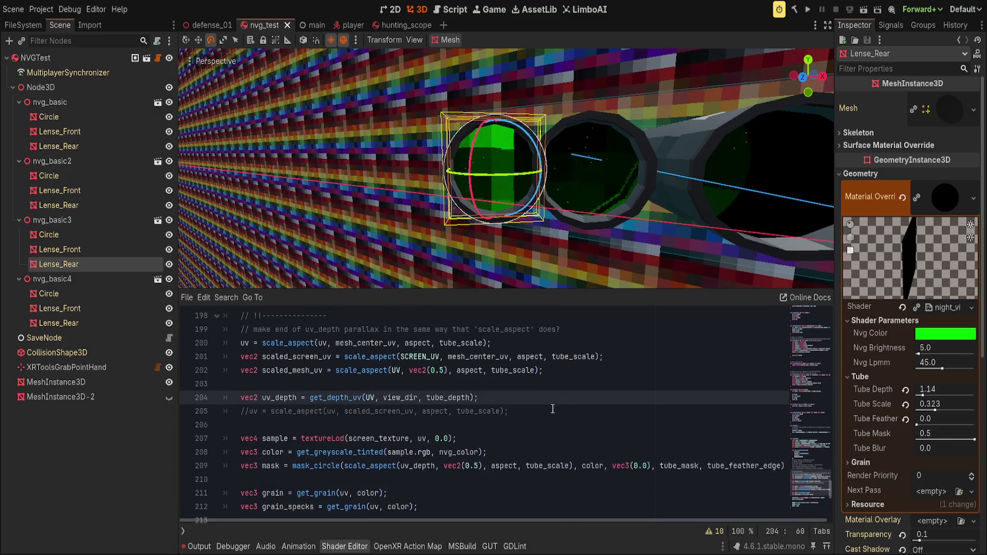
pyautogui.click(551, 408)
pyautogui.hotkey('ctrl', 'shift', 'k')
# Move the scaled_screen_uv through uv_depth lines above the uv rescale line, removing the blank line.
pyautogui.scroll(1, 547, 410)
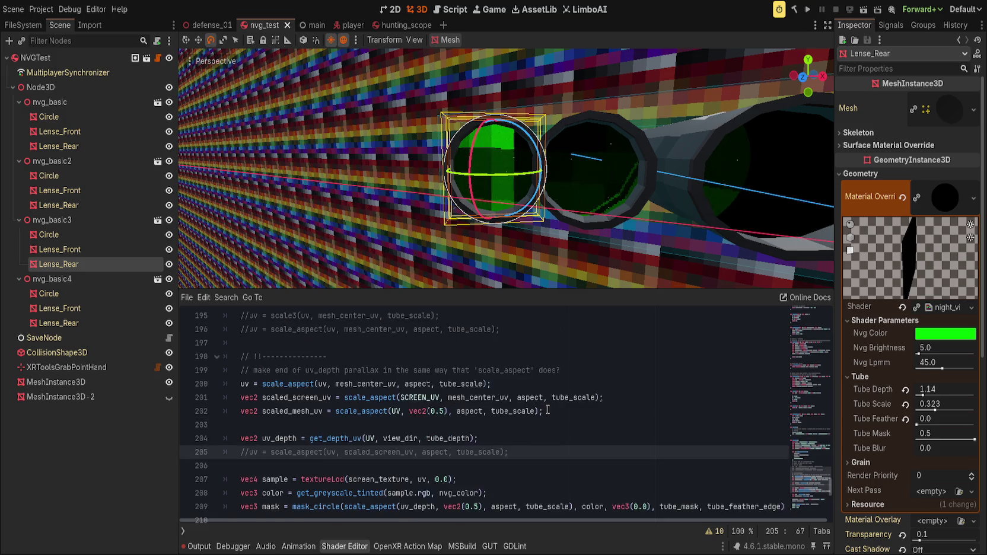
pyautogui.click(301, 398)
pyautogui.click(335, 425)
pyautogui.press('BackSpace')
pyautogui.moveTo(304, 398); pyautogui.dragTo(315, 423)
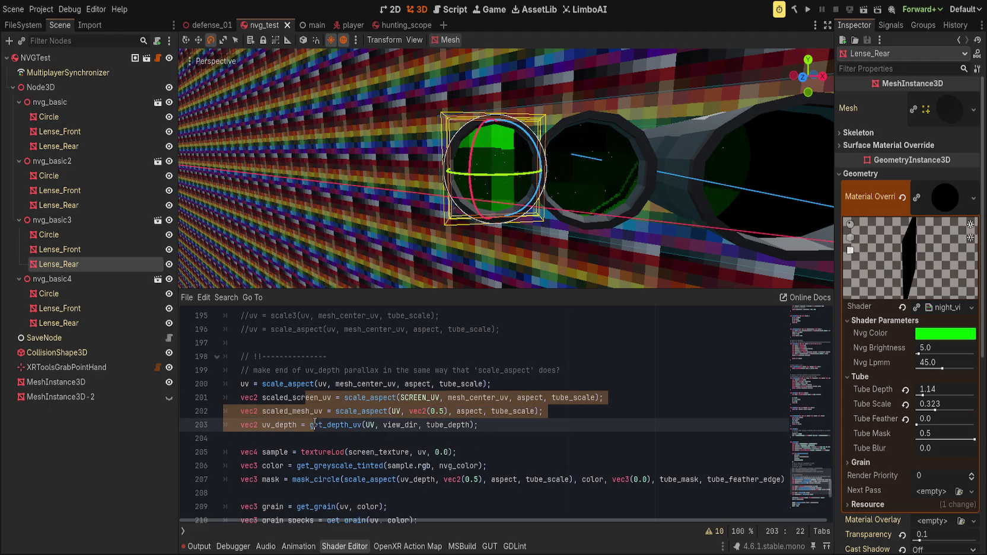
pyautogui.hotkey('alt', 'Up')
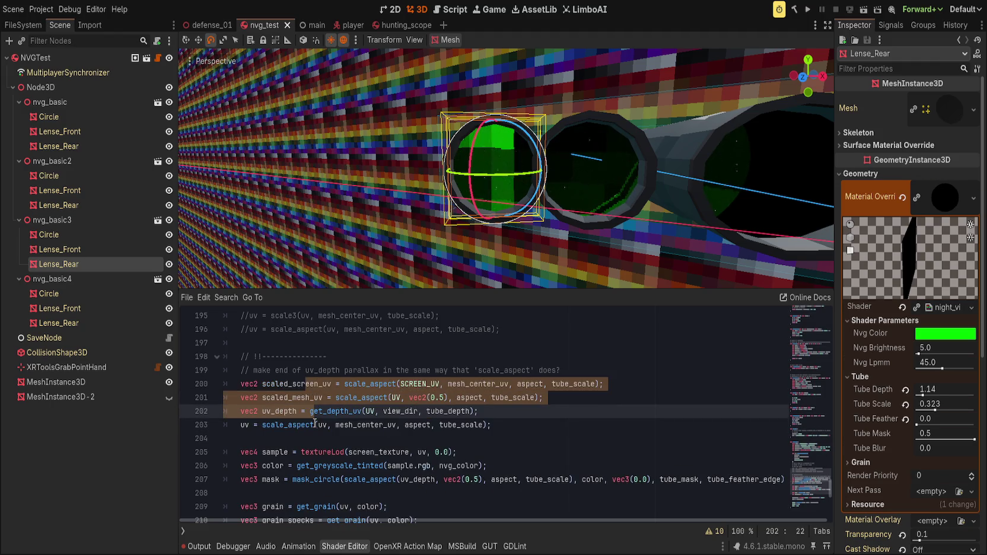
pyautogui.click(322, 446)
pyautogui.scroll(-2, 322, 447)
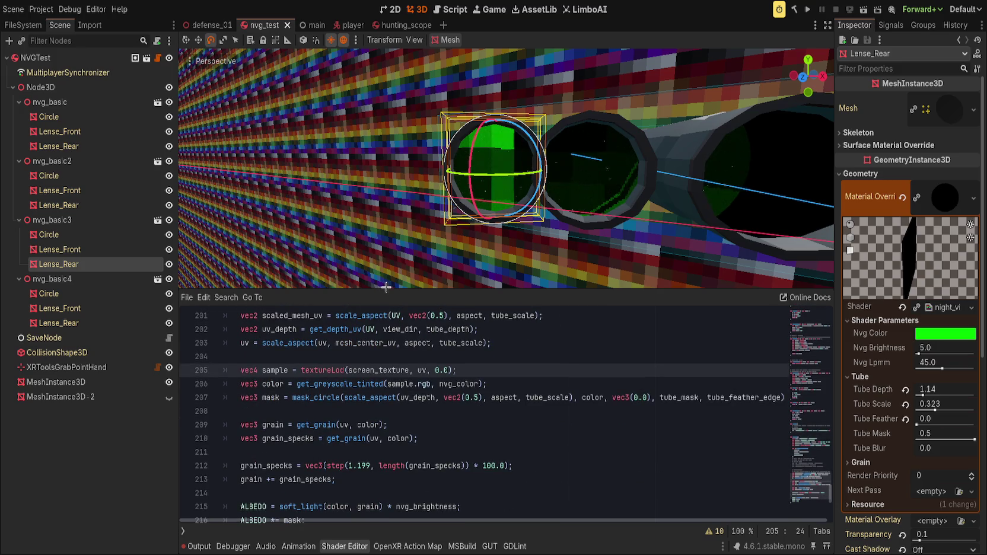
pyautogui.moveTo(386, 288); pyautogui.dragTo(386, 238)
# Raise Tube Depth to 3.355 and inspect the get_depth_uv call's arguments.
pyautogui.moveTo(386, 163)
pyautogui.mouseDown()
pyautogui.moveTo(451, 165)
pyautogui.moveTo(445, 172)
pyautogui.moveTo(435, 162)
pyautogui.mouseUp()
pyautogui.moveTo(925, 389); pyautogui.dragTo(949, 390)
pyautogui.scroll(2, 422, 406)
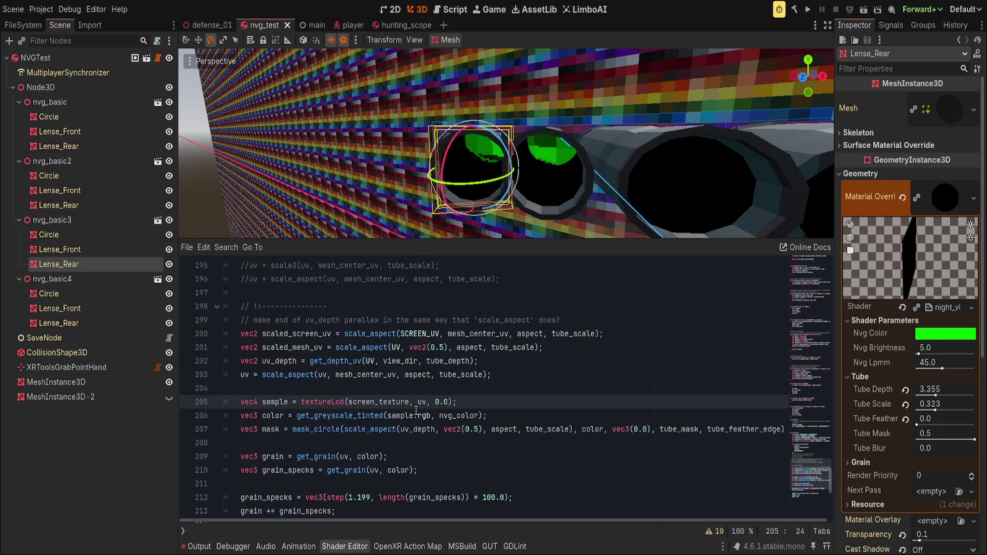
pyautogui.click(512, 374)
pyautogui.doubleClick(335, 361)
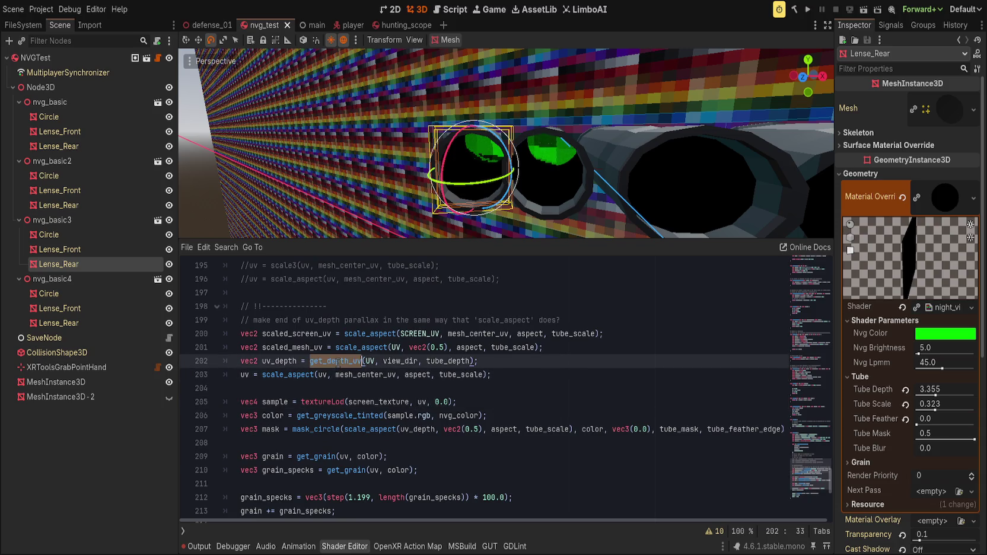
pyautogui.scroll(1, 414, 382)
pyautogui.click(366, 402)
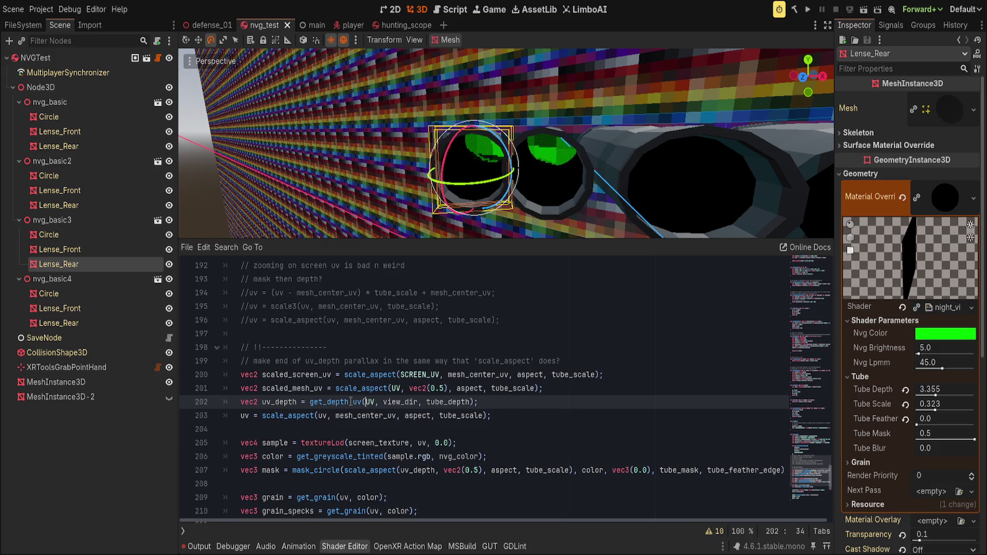
pyautogui.scroll(-3, 369, 404)
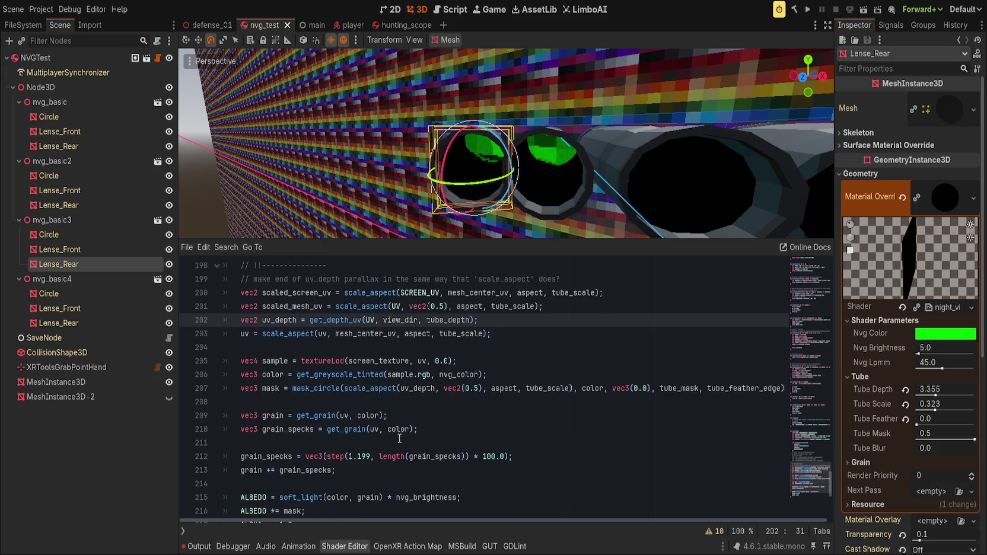
pyautogui.moveTo(405, 239); pyautogui.dragTo(405, 200)
# Try UV in place of uv_depth in the mask_circle call, then revert to uv_depth.
pyautogui.doubleClick(419, 389)
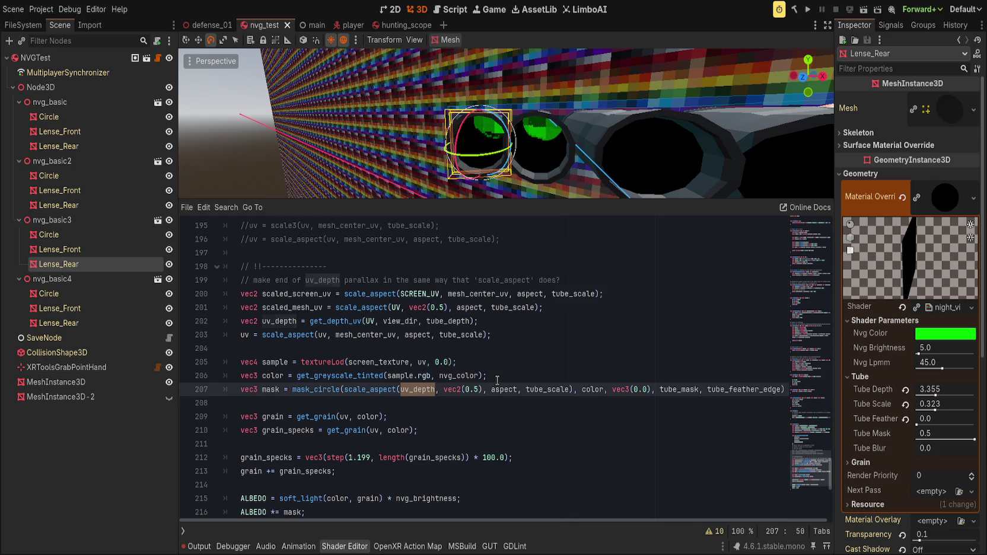
pyautogui.write('UV')
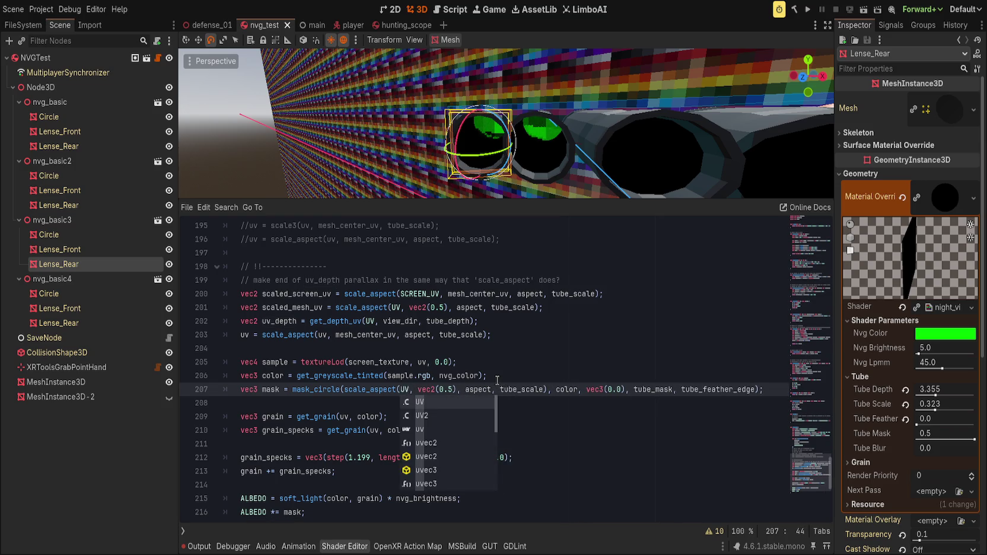
pyautogui.press('Escape')
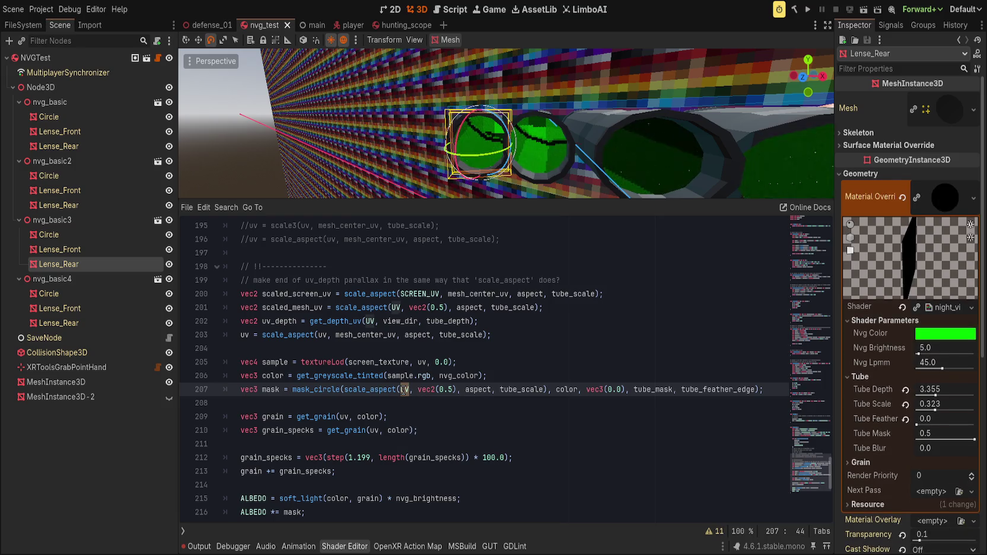
pyautogui.hotkey('ctrl', 'z')
pyautogui.hotkey('ctrl', 'y')
pyautogui.hotkey('ctrl', 'z')
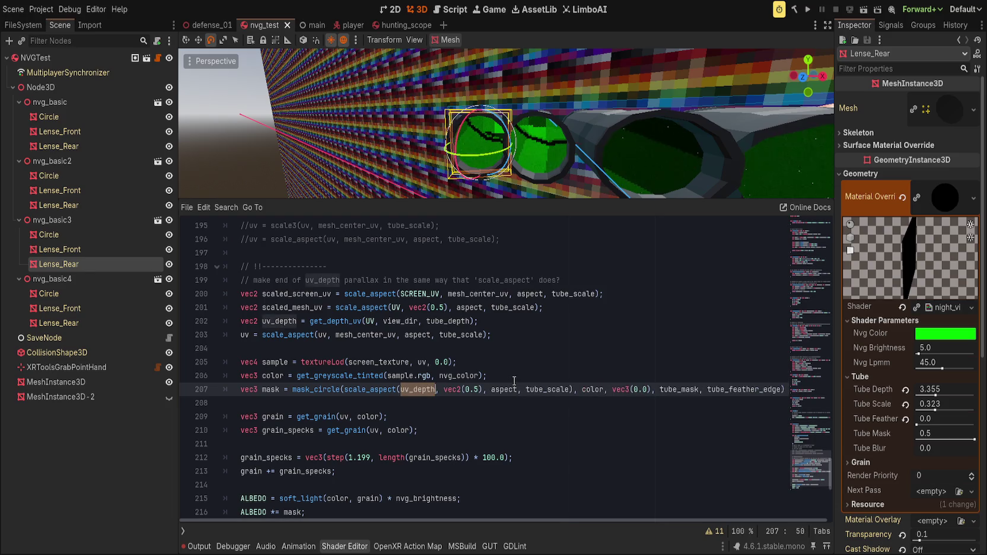
pyautogui.click(514, 380)
pyautogui.doubleClick(415, 390)
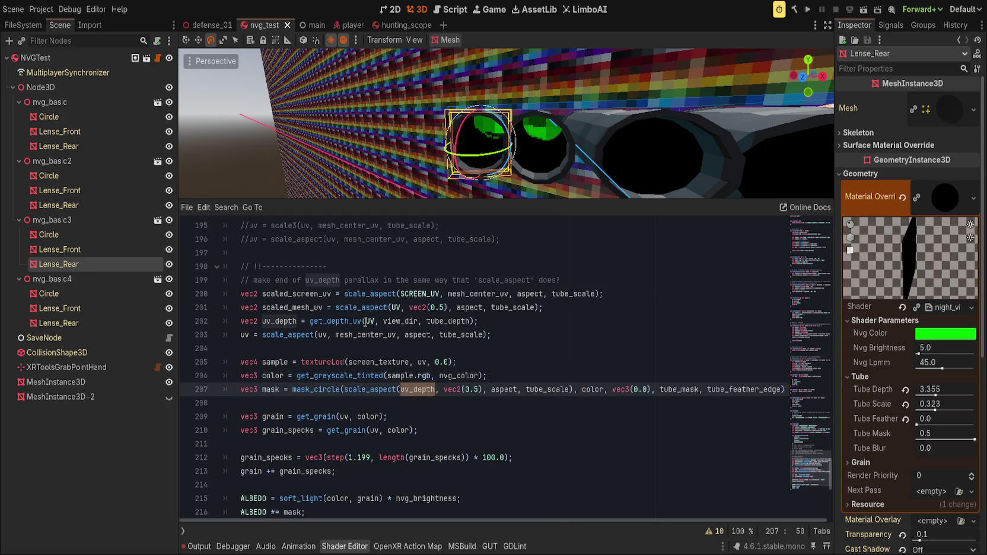
# Replace UV with scaled_mesh_uv in the get_depth_uv call.
pyautogui.moveTo(365, 321); pyautogui.dragTo(377, 321)
pyautogui.write('scaled_mesh')
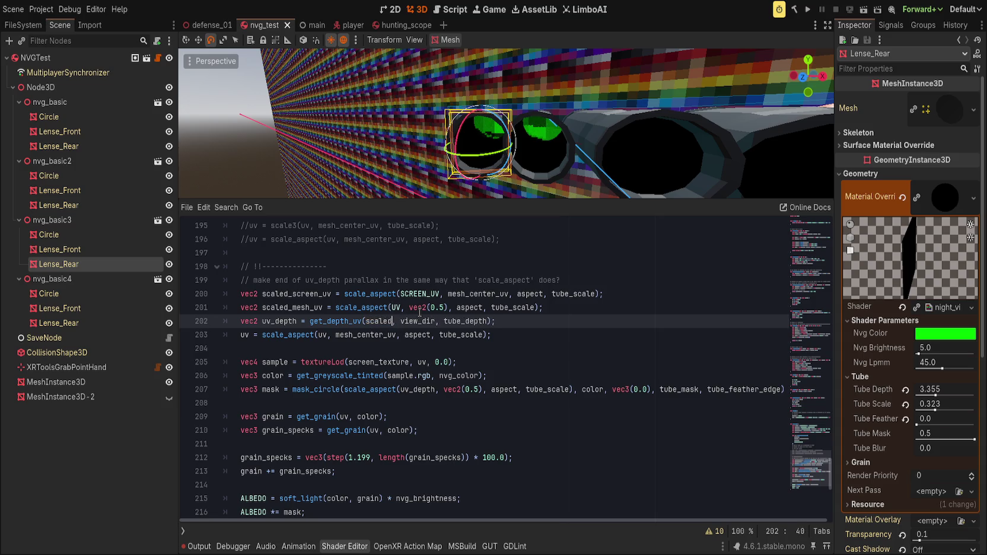
pyautogui.press('Return')
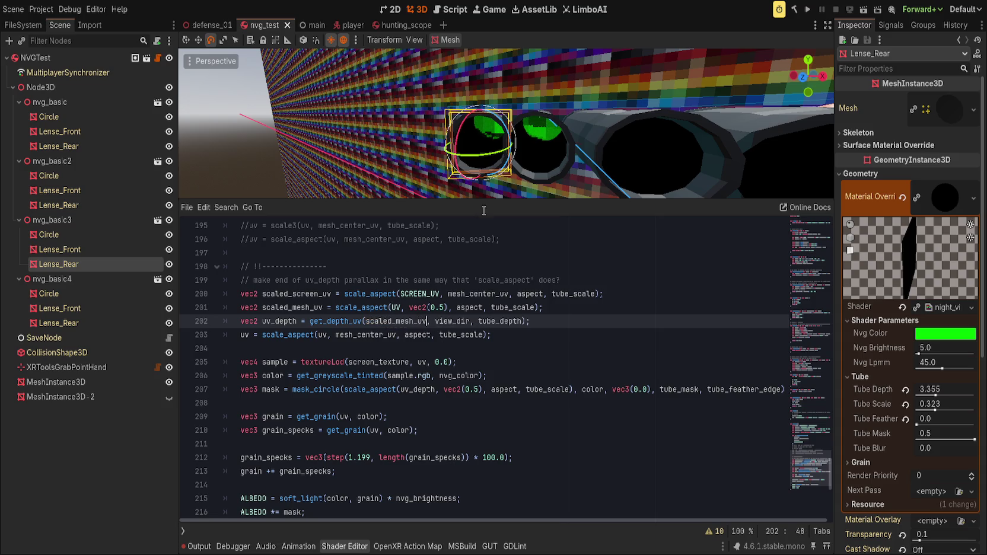
pyautogui.scroll(3, 396, 117)
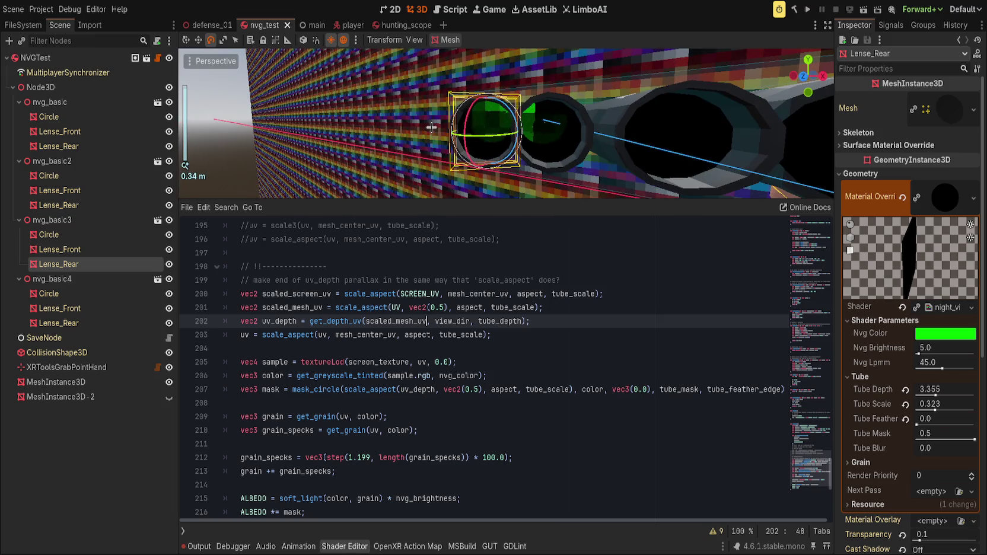
pyautogui.scroll(2, 436, 130)
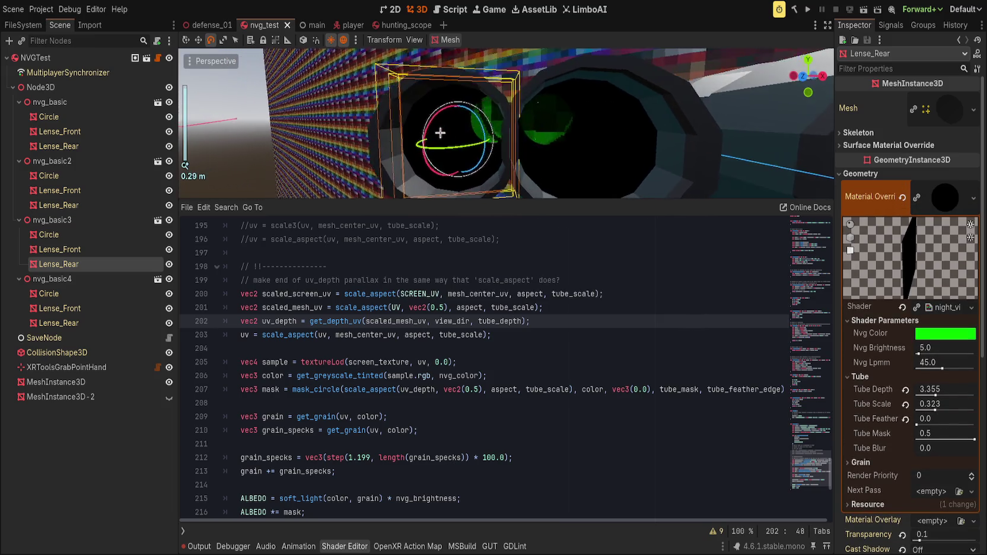
# Lower Tube Depth and Tube Scale, then reset Tube Scale to 1.0, keeping Tube Feather at 0.0.
pyautogui.moveTo(937, 395); pyautogui.dragTo(924, 394)
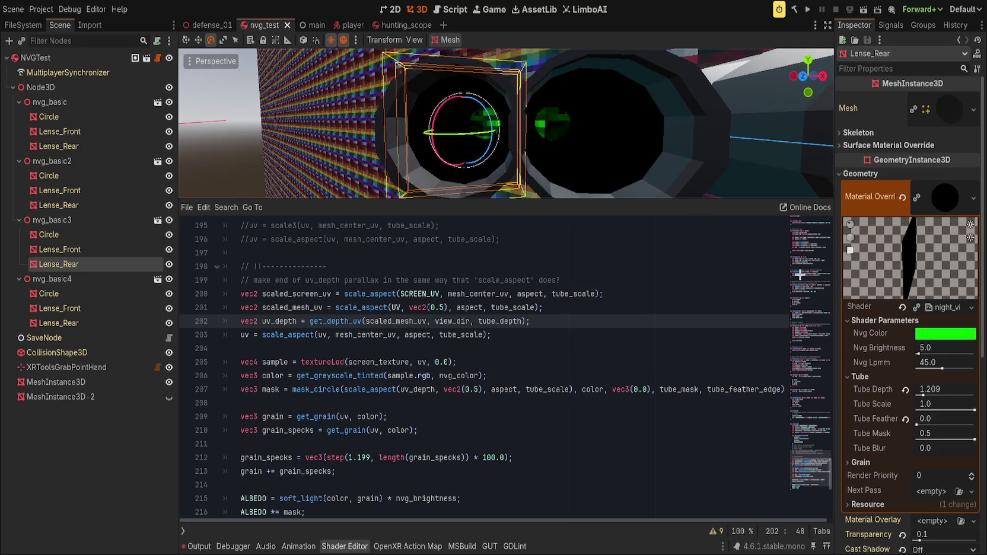
pyautogui.moveTo(973, 405); pyautogui.dragTo(937, 409)
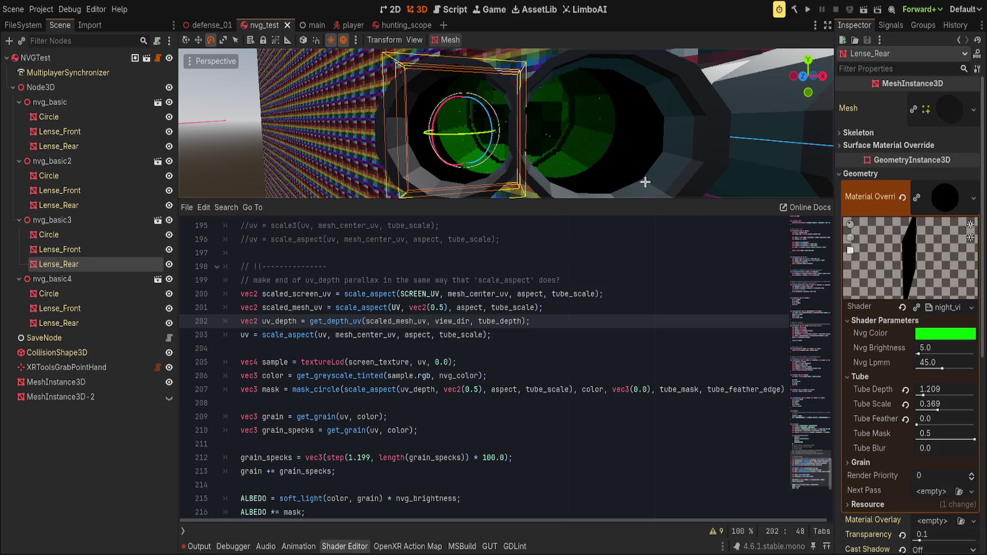
pyautogui.click(905, 404)
pyautogui.click(905, 419)
pyautogui.hotkey('ctrl', 'z')
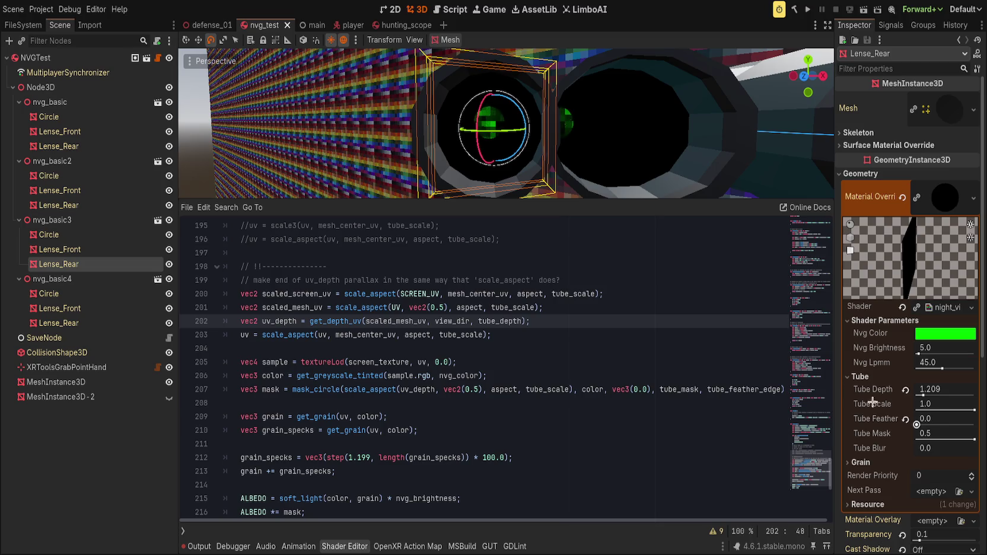
# Lower Tube Depth to 1.089, then revert it to 0.0.
pyautogui.moveTo(954, 389)
pyautogui.mouseDown()
pyautogui.moveTo(944, 389)
pyautogui.moveTo(967, 406)
pyautogui.moveTo(941, 407)
pyautogui.mouseUp()
pyautogui.scroll(3, 612, 141)
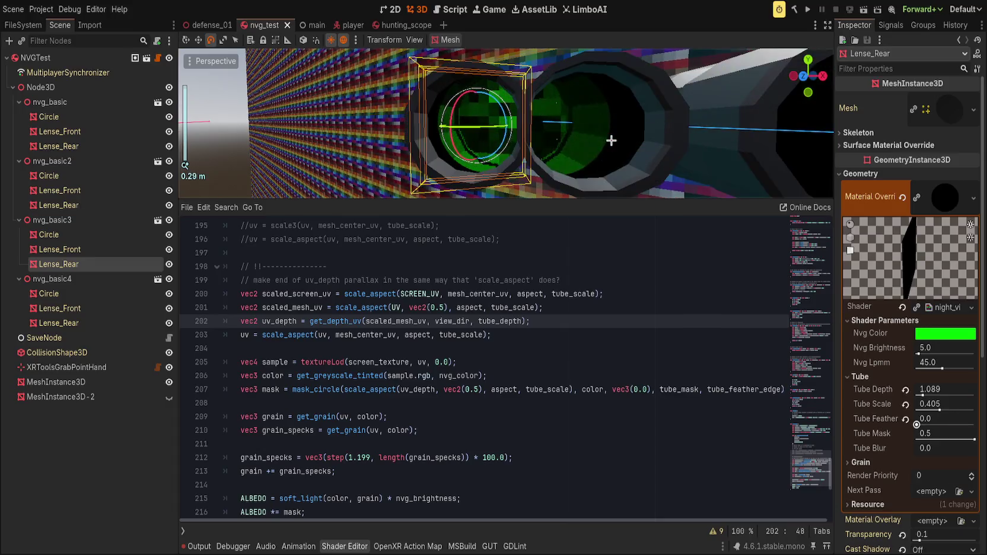
pyautogui.scroll(2, 612, 141)
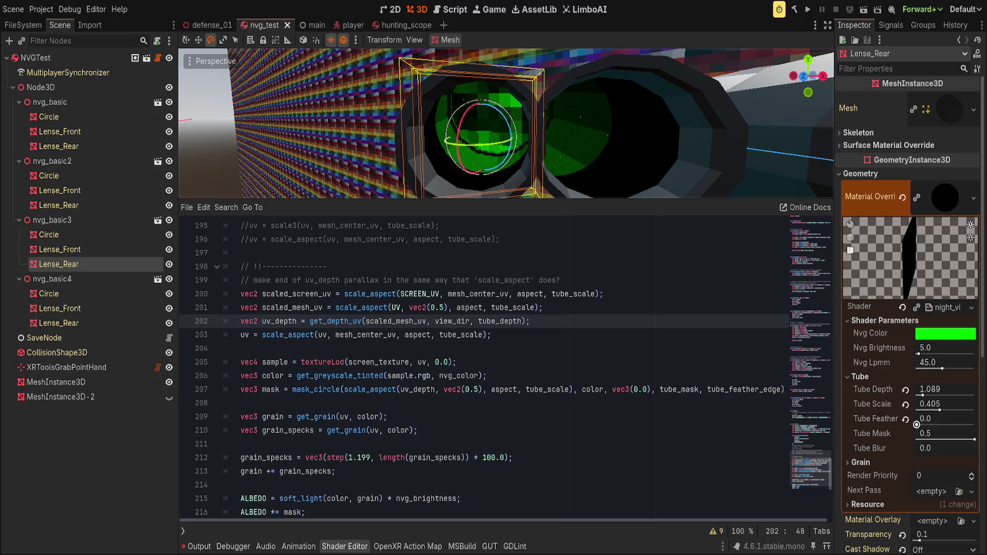
pyautogui.click(679, 403)
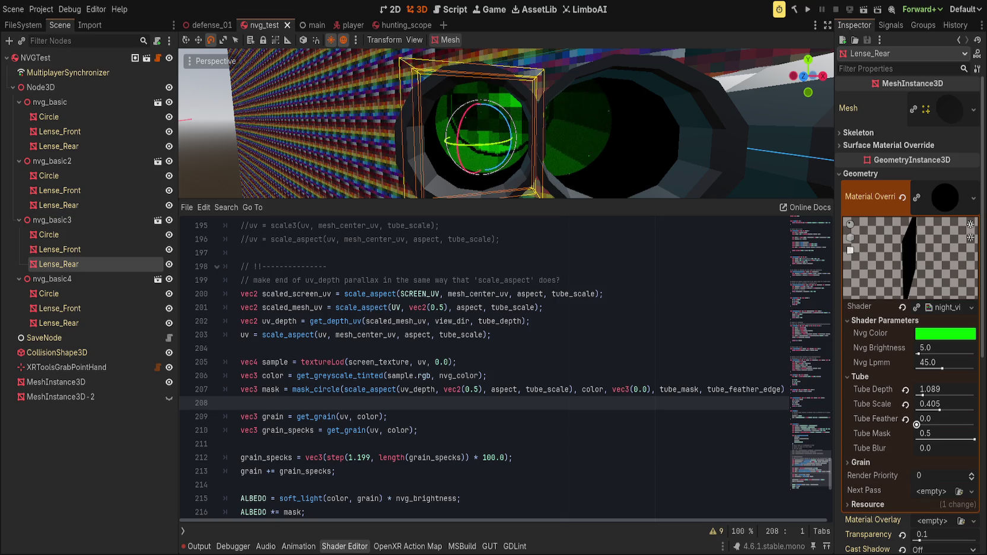
pyautogui.click(905, 389)
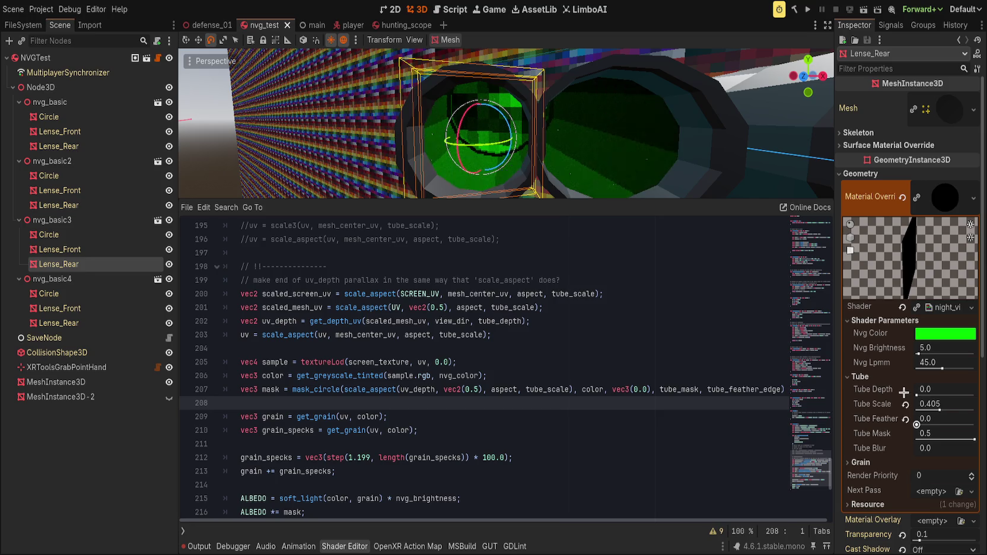
# Raise Tube Scale and highlight every use of tube_scale in the shader.
pyautogui.moveTo(940, 409); pyautogui.dragTo(976, 410)
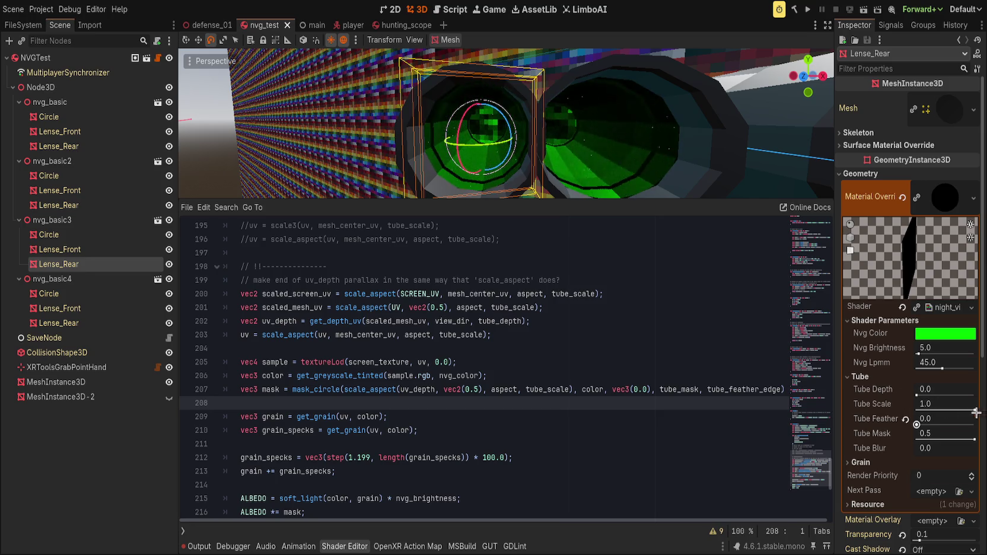
pyautogui.doubleClick(465, 335)
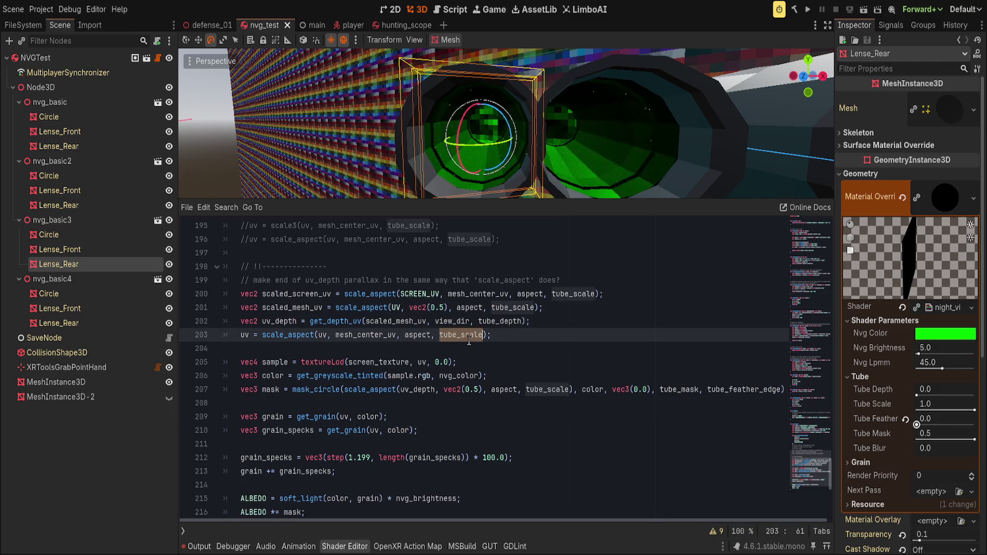
pyautogui.scroll(3, 437, 342)
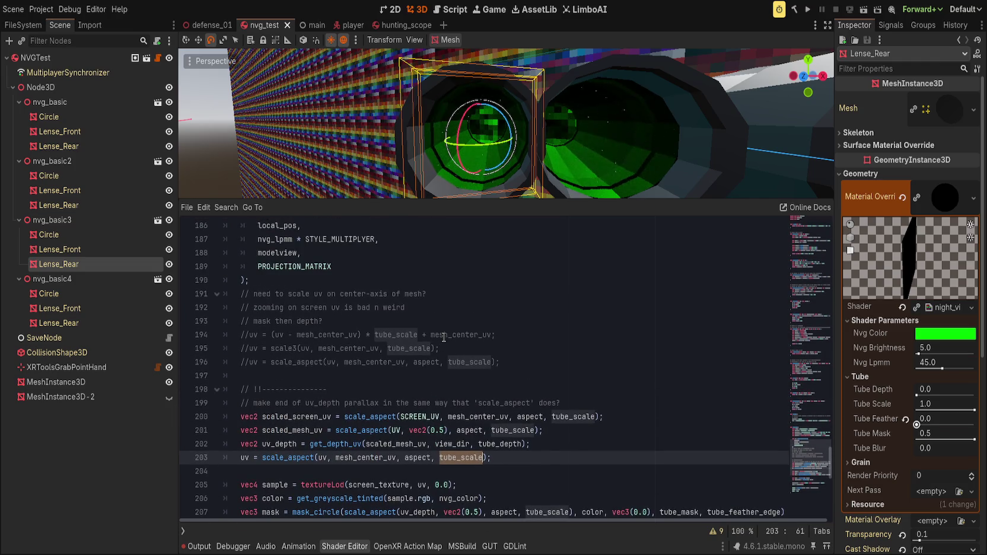
pyautogui.scroll(2, 459, 339)
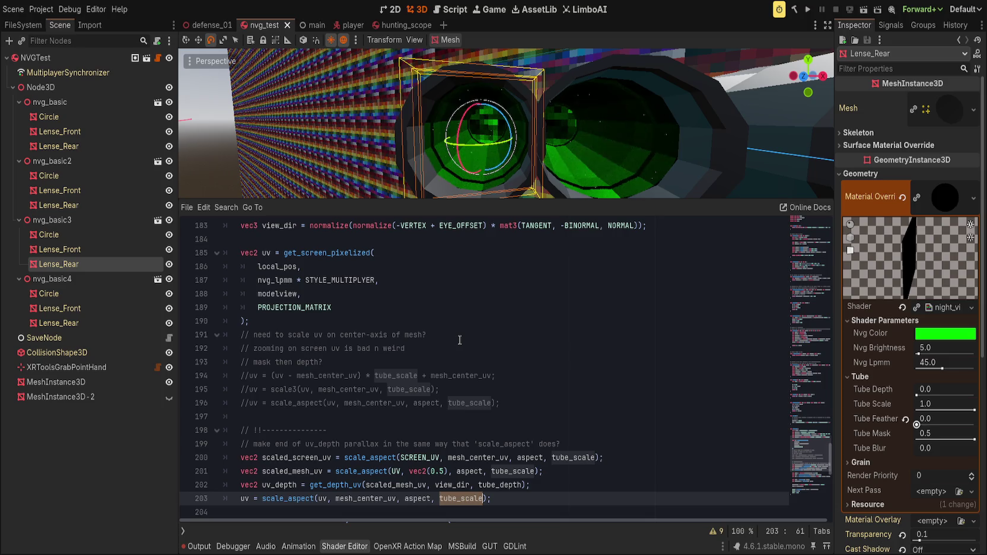
pyautogui.scroll(1, 459, 338)
pyautogui.scroll(-3, 460, 341)
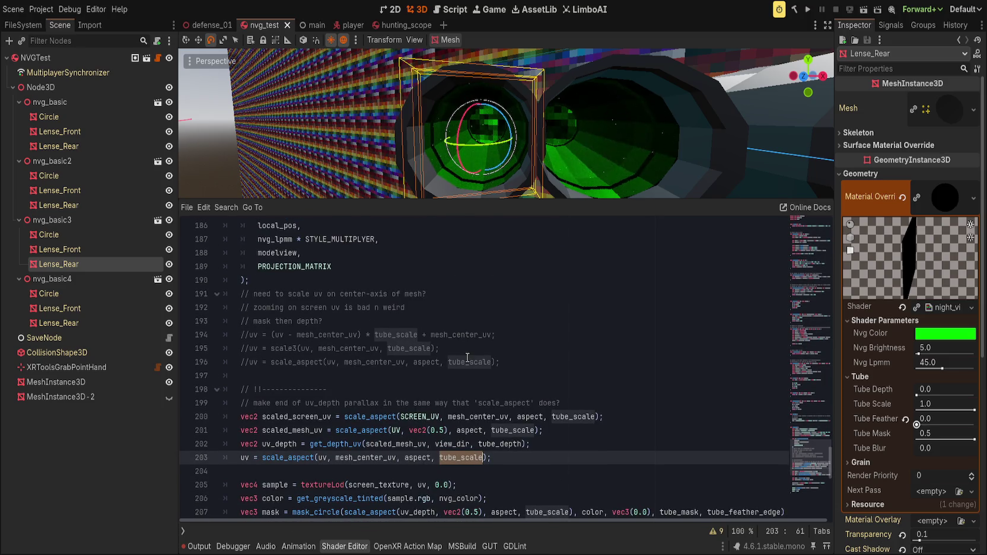
pyautogui.click(527, 458)
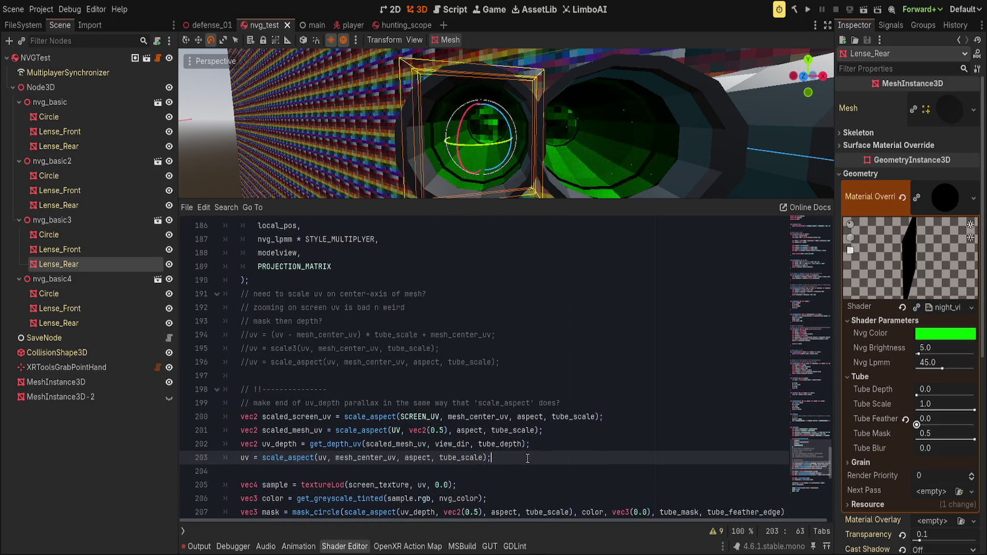
# Replace mesh_center_uv with scaled_screen_uv on line 203.
pyautogui.doubleClick(354, 462)
pyautogui.hotkey('ctrl', 'c')
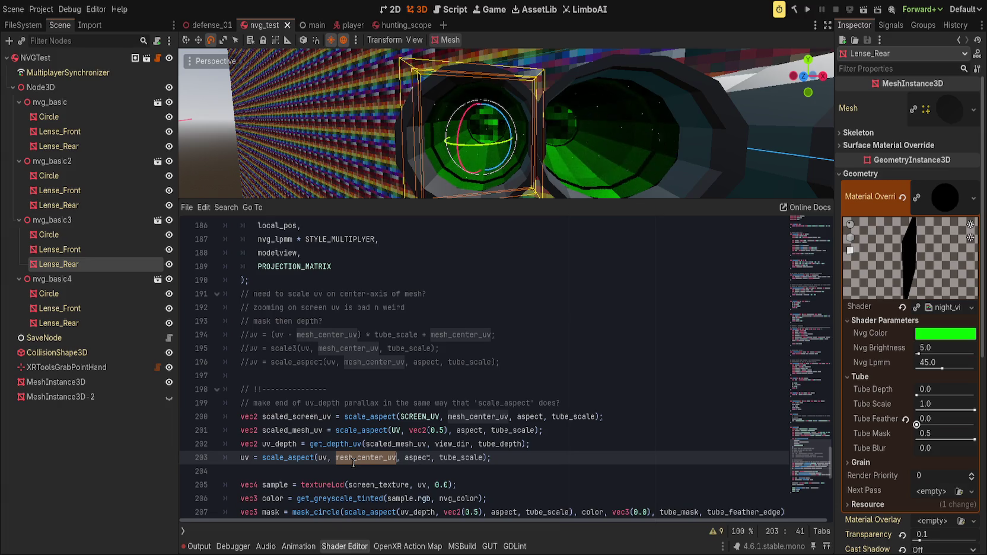
pyautogui.write('scaled_s')
pyautogui.press('Return')
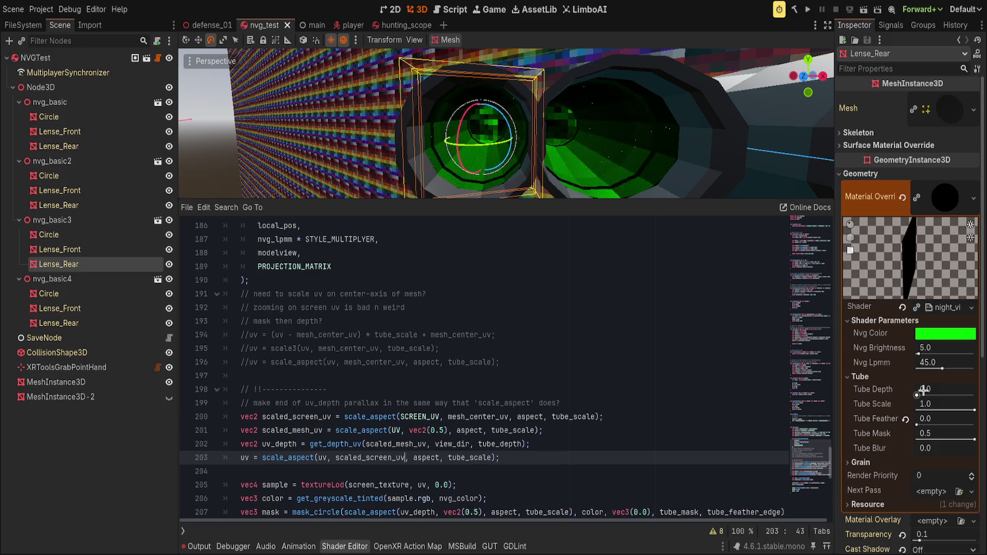
# Set Tube Scale to 1.0 and Tube Depth to 1.065, then close the nvg_test scene.
pyautogui.moveTo(972, 408)
pyautogui.mouseDown()
pyautogui.moveTo(916, 408)
pyautogui.moveTo(929, 389)
pyautogui.moveTo(919, 397)
pyautogui.moveTo(939, 394)
pyautogui.mouseUp()
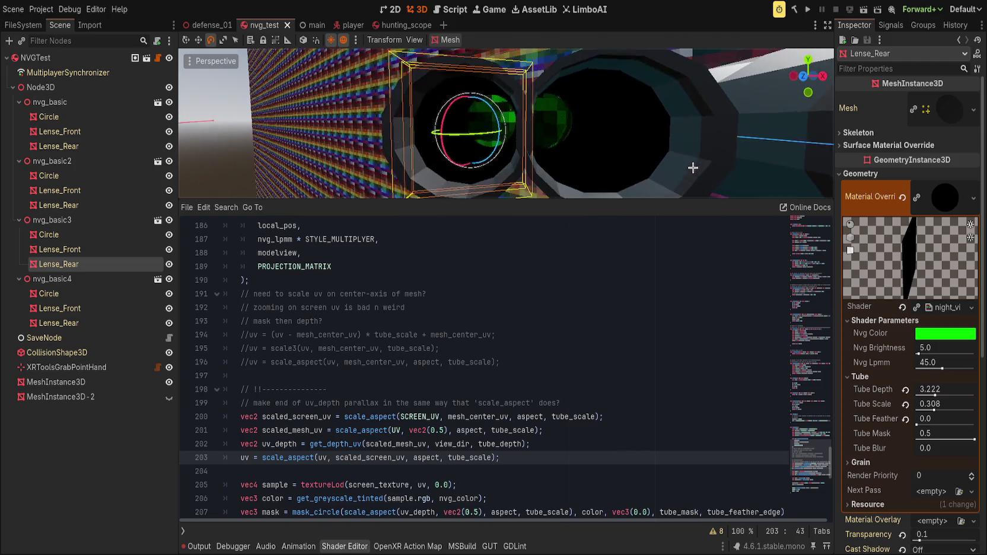
pyautogui.click(906, 404)
pyautogui.click(905, 390)
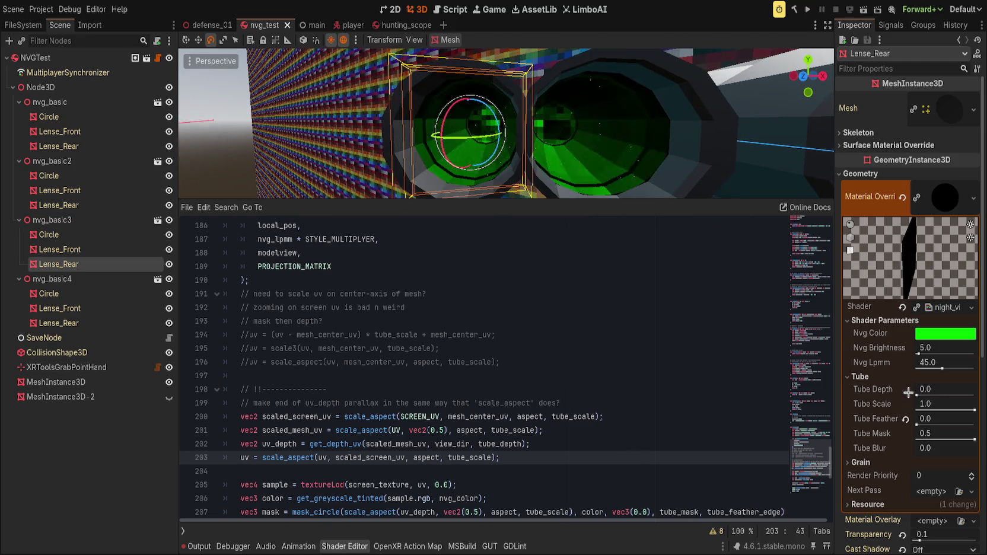
pyautogui.moveTo(928, 390); pyautogui.dragTo(940, 390)
pyautogui.click(287, 25)
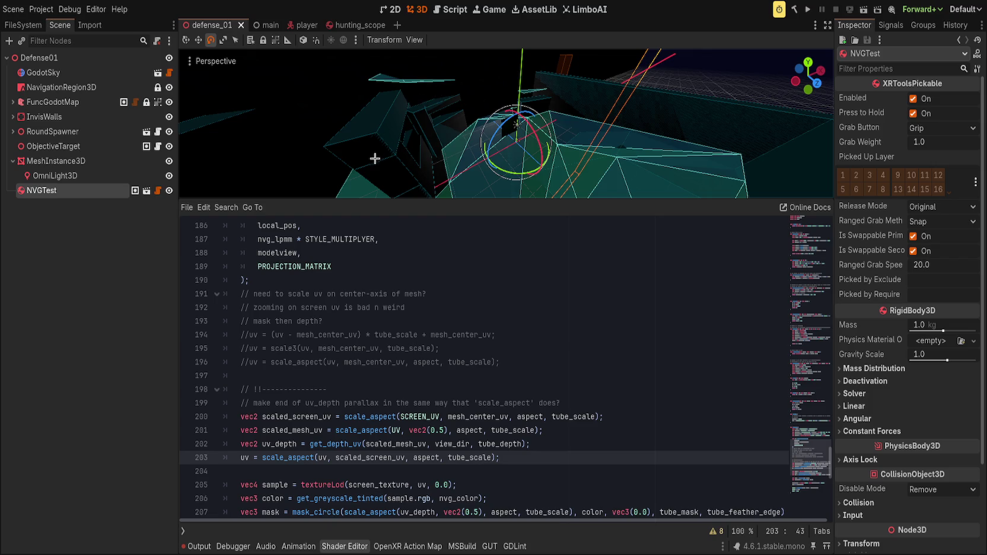
# Reopen nvg_test and close the defense_01, player and main scenes.
pyautogui.hotkey('ctrl', 'shift', 't')
pyautogui.middleClick(191, 25)
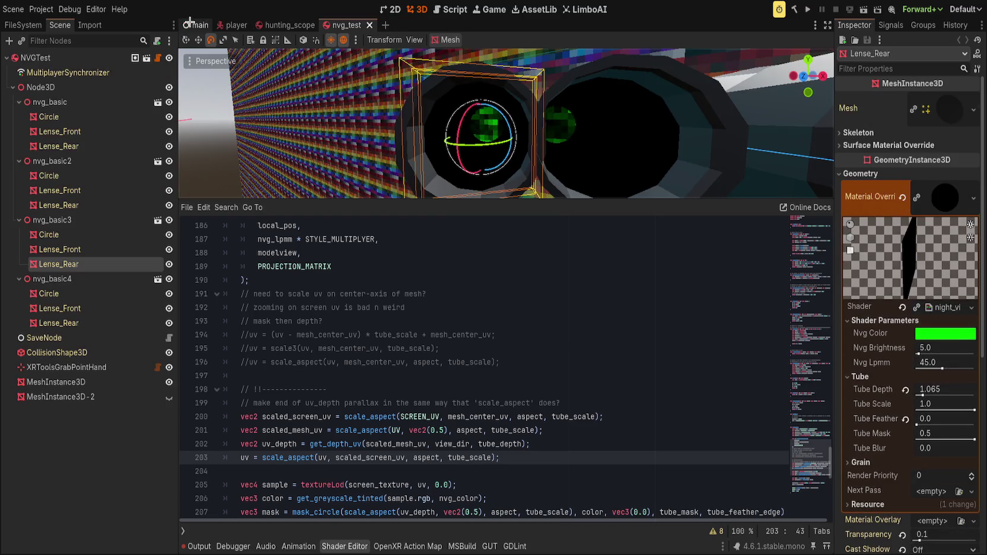
pyautogui.middleClick(226, 25)
pyautogui.middleClick(191, 25)
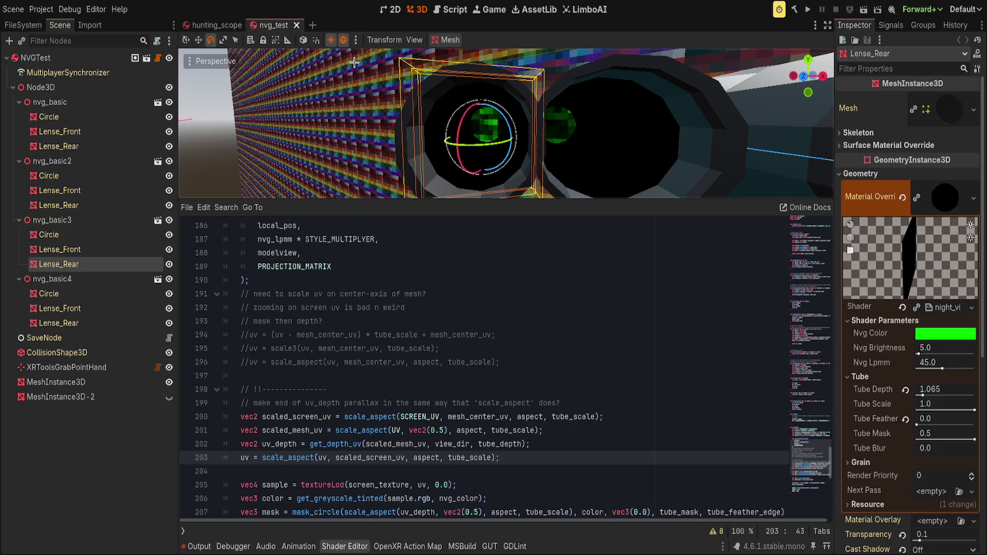
# Revert line 203 to mesh_center_uv and save.
pyautogui.moveTo(566, 101)
pyautogui.mouseDown()
pyautogui.moveTo(579, 96)
pyautogui.moveTo(536, 113)
pyautogui.moveTo(647, 108)
pyautogui.mouseUp()
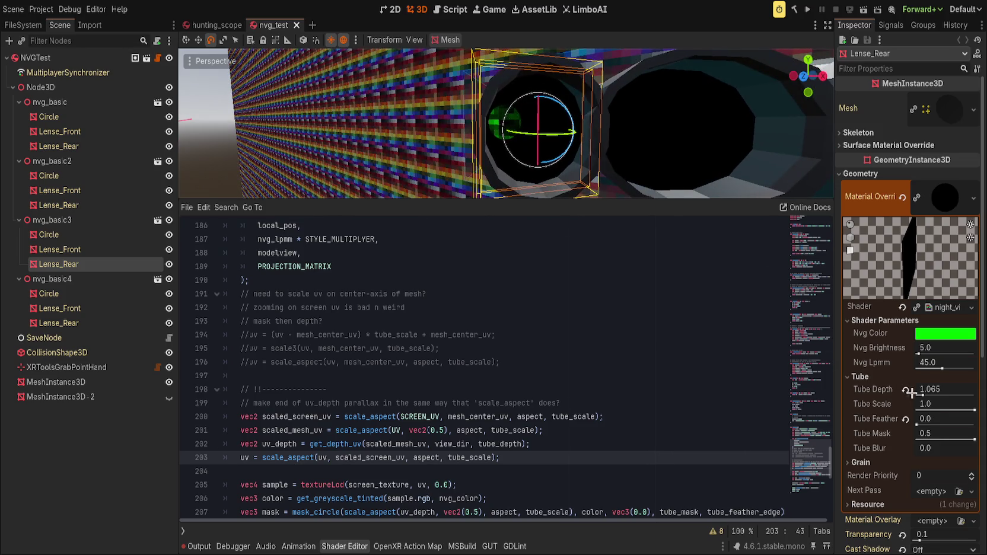
pyautogui.moveTo(974, 409)
pyautogui.mouseDown()
pyautogui.moveTo(929, 407)
pyautogui.moveTo(974, 408)
pyautogui.mouseUp()
pyautogui.hotkey('ctrl', 'z')
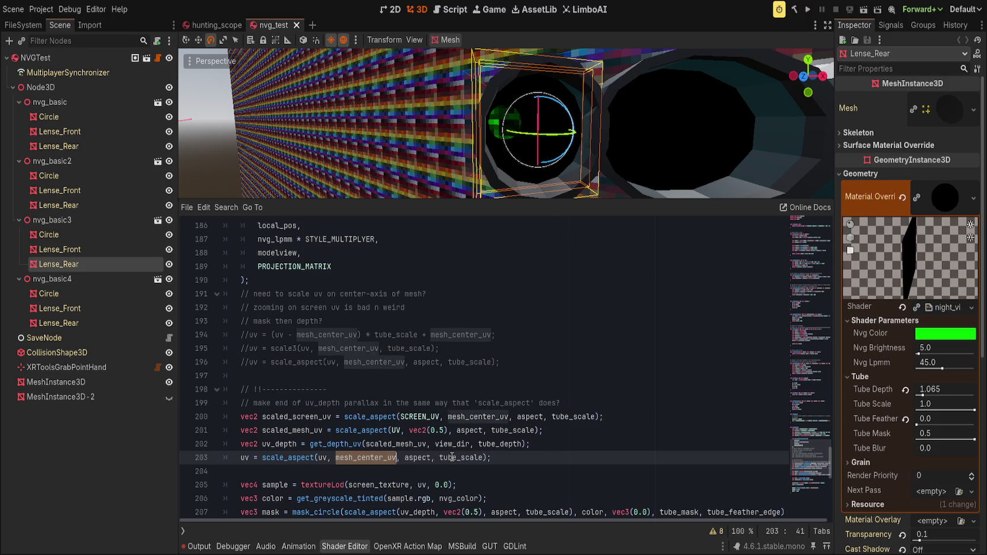
pyautogui.click(335, 458)
pyautogui.hotkey('ctrl', 's')
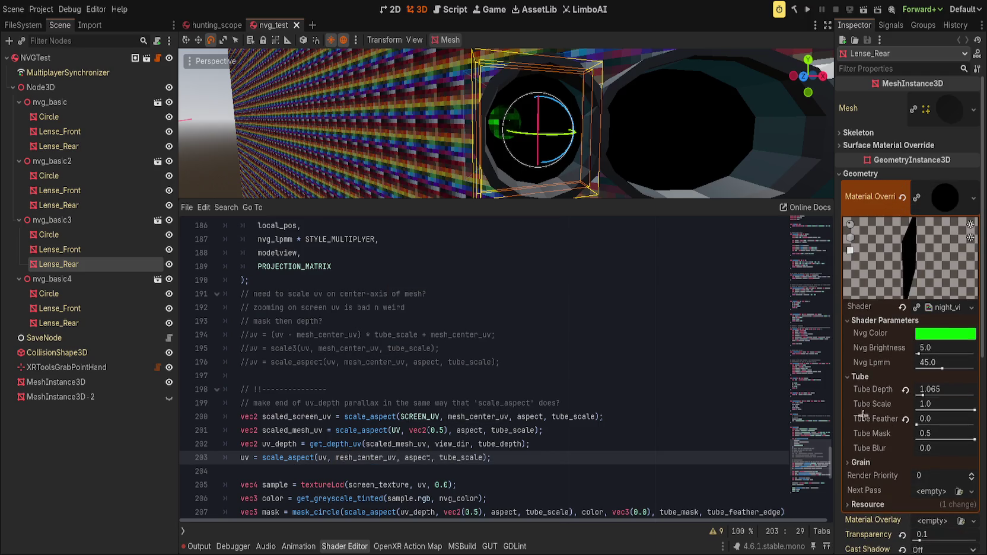
# Try UV instead of mesh_center_uv on line 203 and save the shader.
pyautogui.click(372, 458)
pyautogui.doubleClick(372, 458)
pyautogui.write('UV')
pyautogui.hotkey('ctrl', 's')
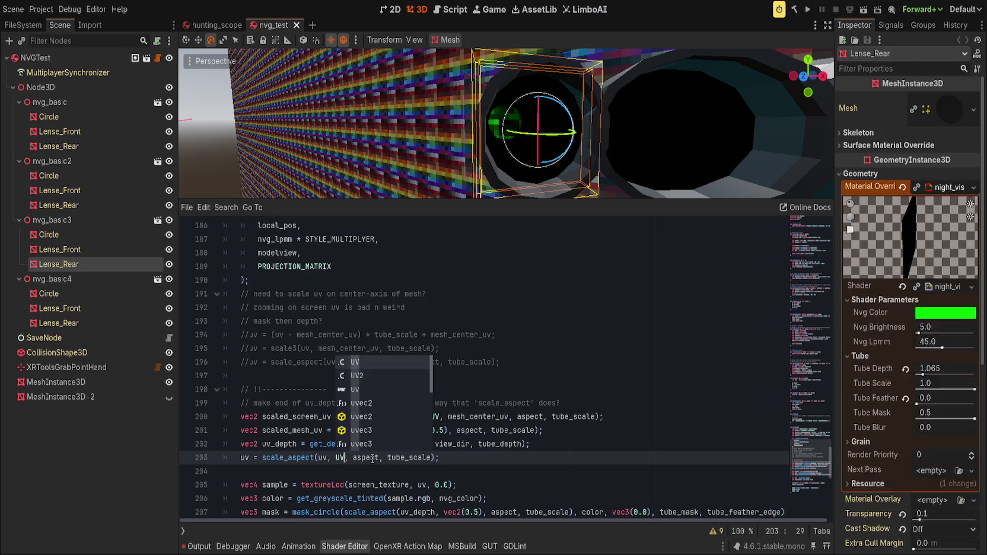
pyautogui.click(586, 417)
pyautogui.hotkey('ctrl', 's')
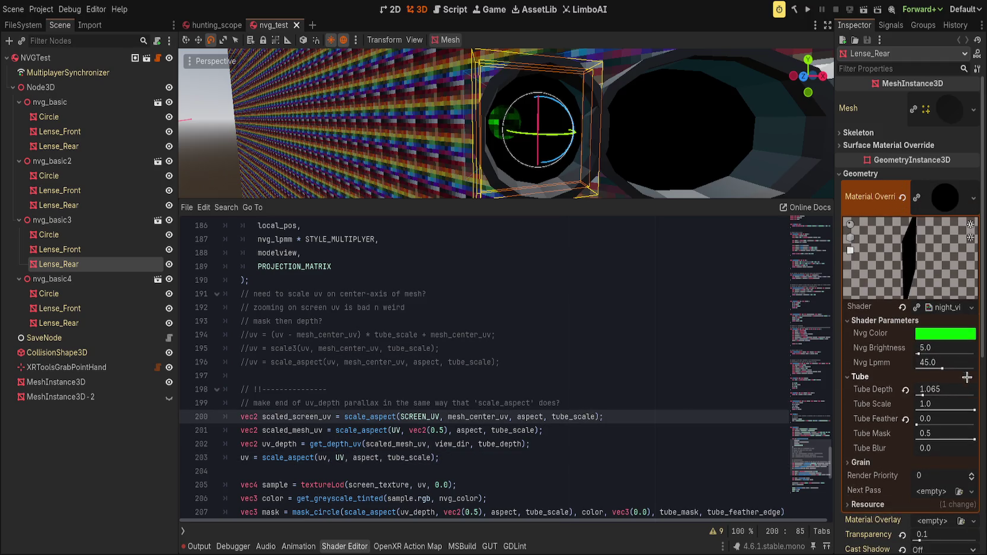
# Set Tube Scale to 0.954 and restore mesh_center_uv on line 203.
pyautogui.moveTo(974, 409)
pyautogui.mouseDown()
pyautogui.moveTo(931, 409)
pyautogui.moveTo(980, 413)
pyautogui.mouseUp()
pyautogui.doubleClick(340, 458)
pyautogui.hotkey('ctrl', 'v')
pyautogui.doubleClick(359, 457)
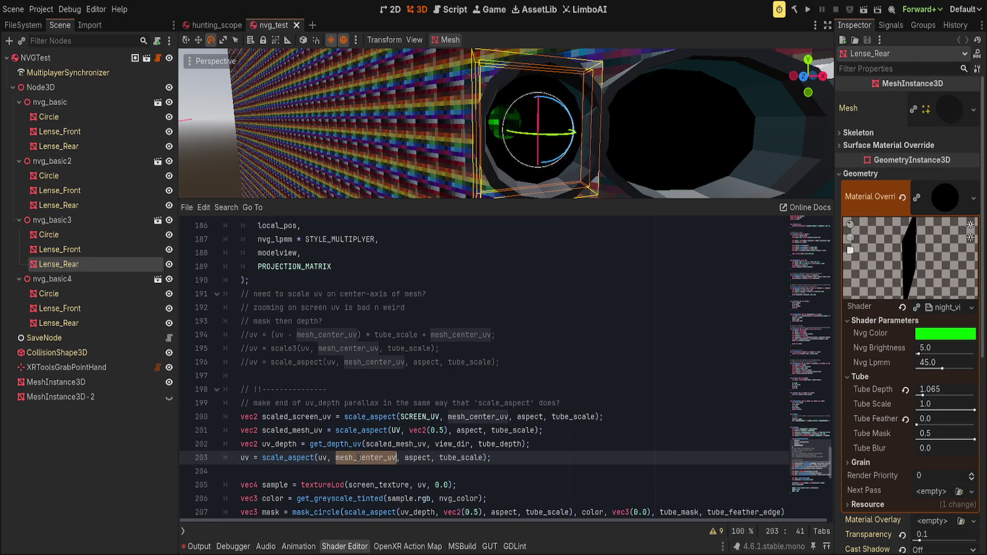
pyautogui.scroll(-2, 399, 444)
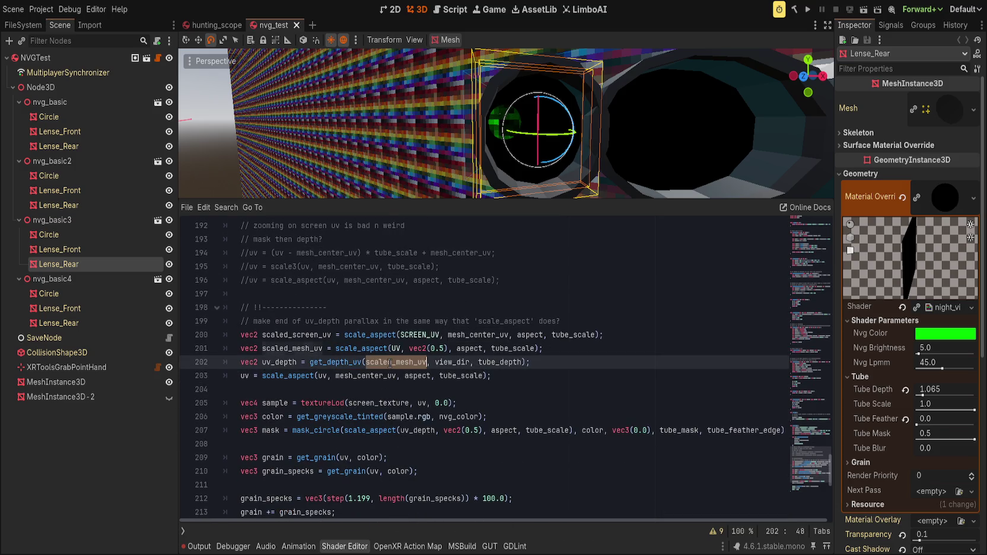
pyautogui.click(275, 376)
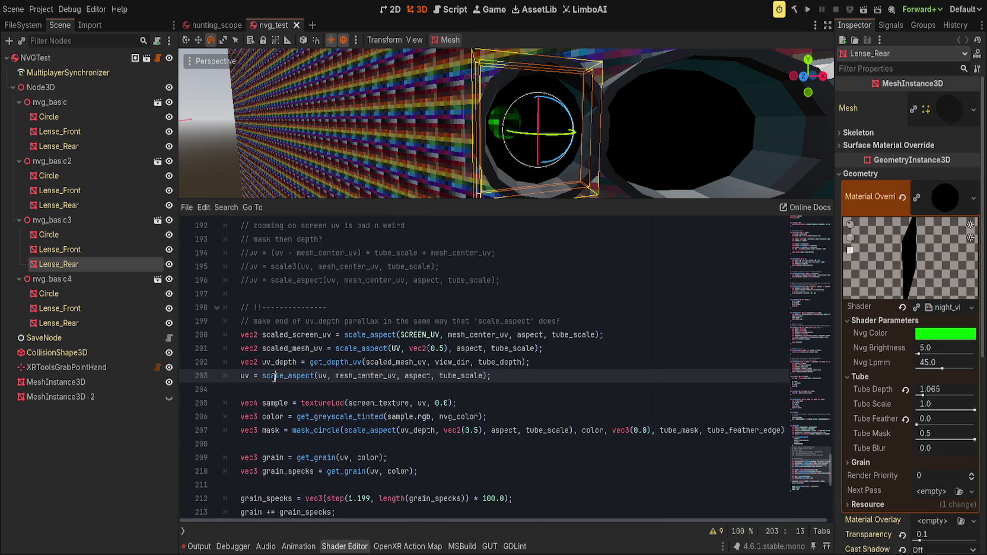
# Replace the scale_aspect call on mask line 207 with uv_depth, testing Tube Scale 0.316.
pyautogui.scroll(-1, 307, 384)
pyautogui.scroll(-1, 321, 426)
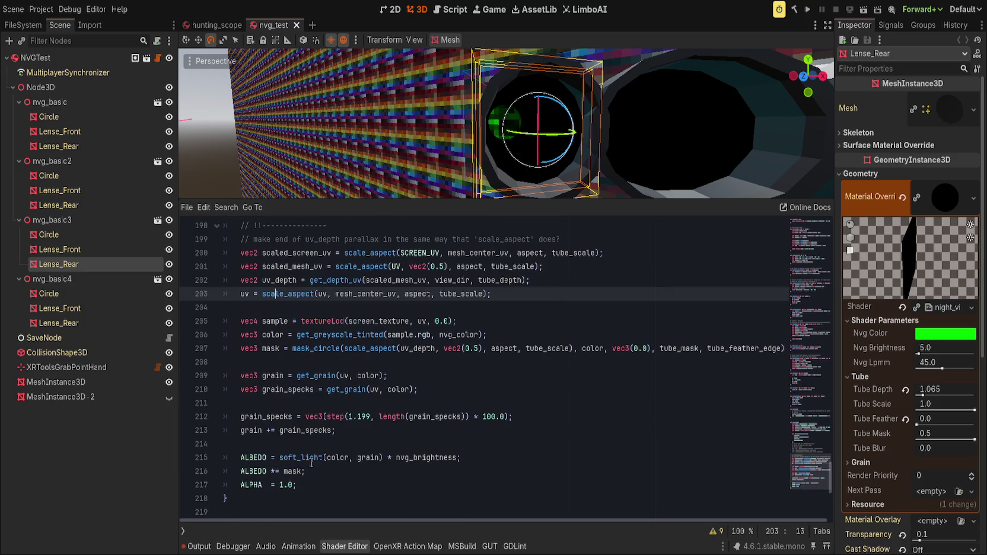
pyautogui.scroll(1, 337, 452)
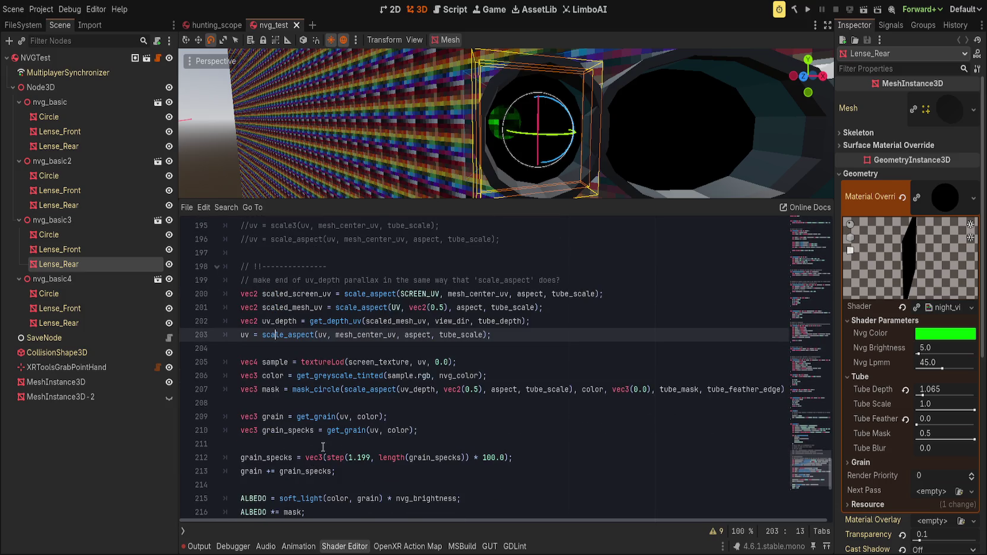
pyautogui.scroll(1, 323, 451)
pyautogui.doubleClick(373, 432)
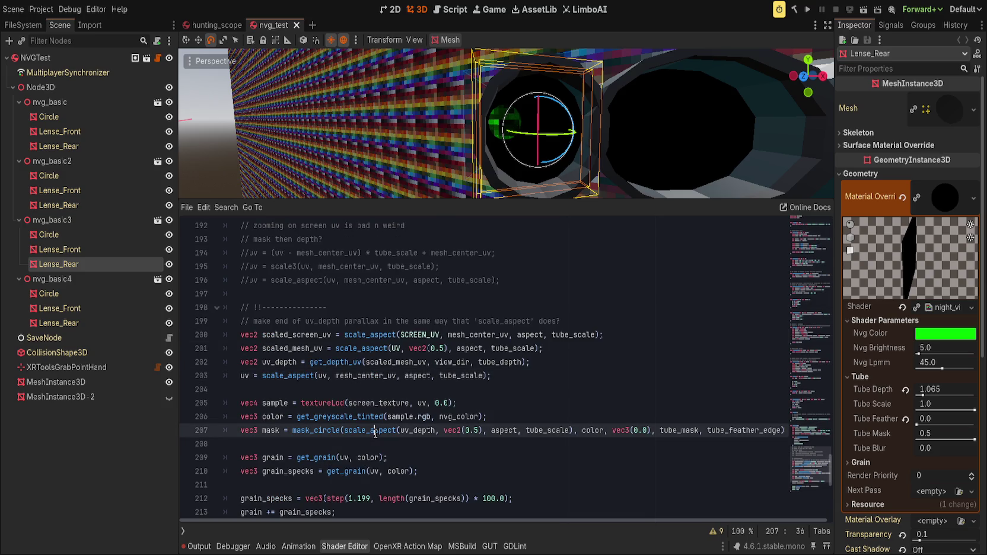
pyautogui.moveTo(574, 432); pyautogui.dragTo(341, 432)
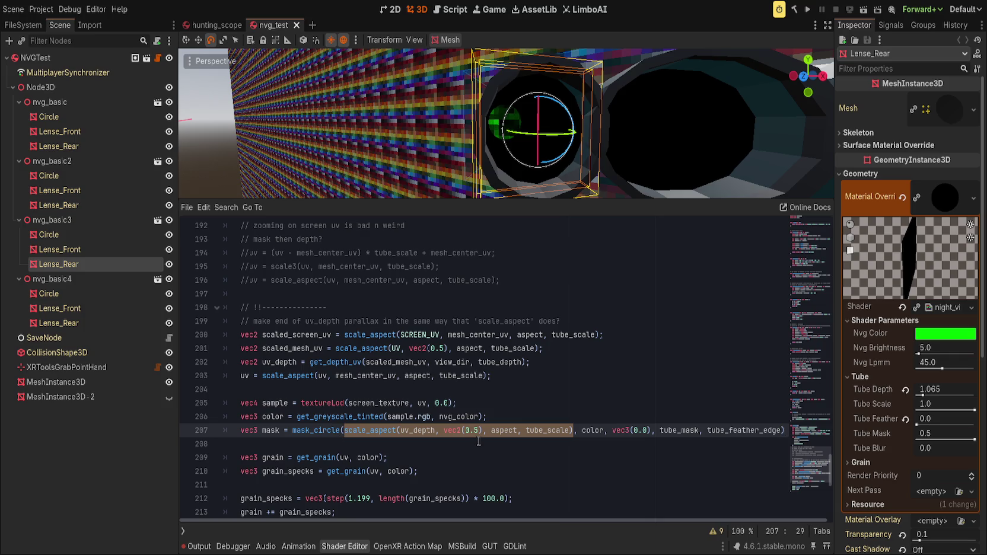
pyautogui.write('uv_depth')
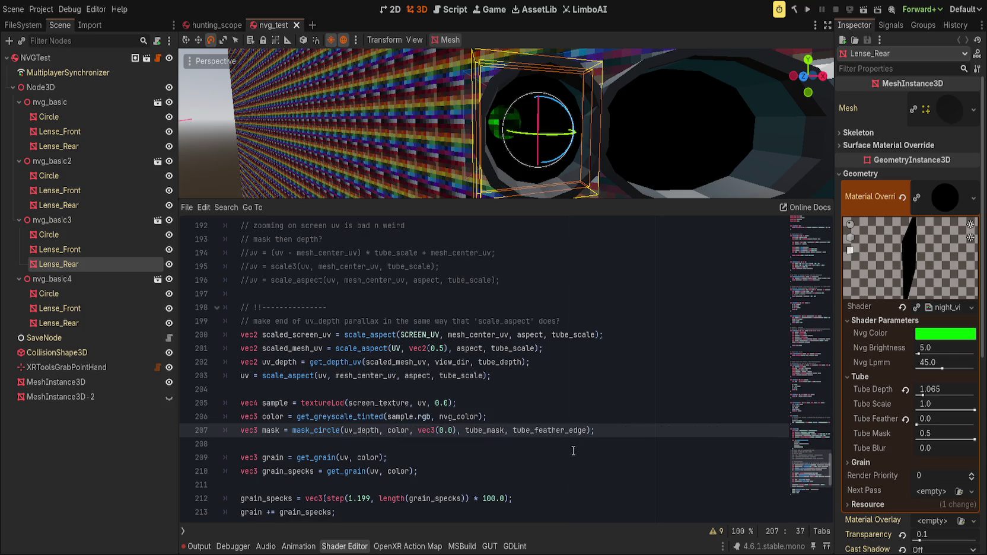
pyautogui.moveTo(973, 409)
pyautogui.mouseDown()
pyautogui.moveTo(934, 409)
pyautogui.moveTo(974, 409)
pyautogui.mouseUp()
pyautogui.doubleClick(365, 432)
# Put UV into the mask_circle call and save the shader.
pyautogui.write('UV')
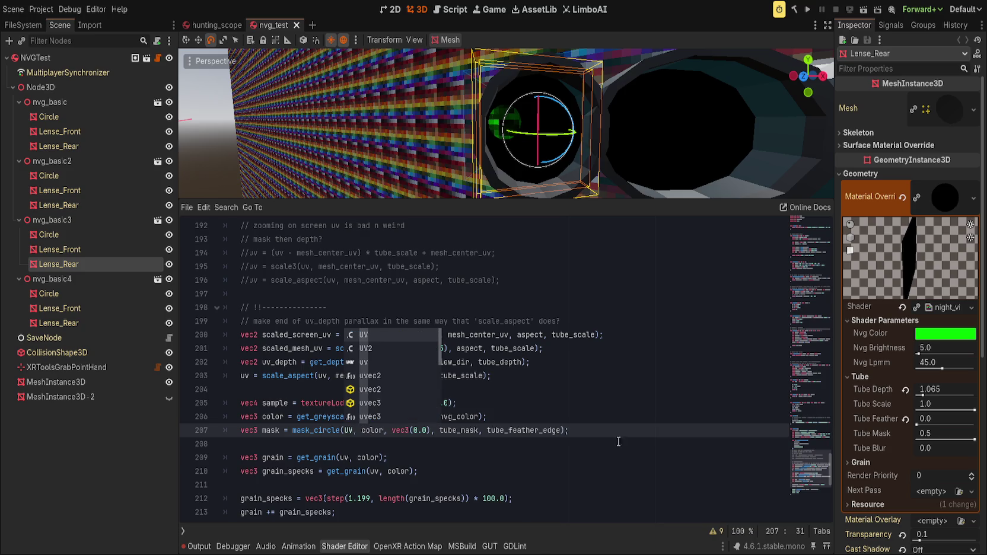
pyautogui.click(653, 390)
pyautogui.hotkey('ctrl', 's')
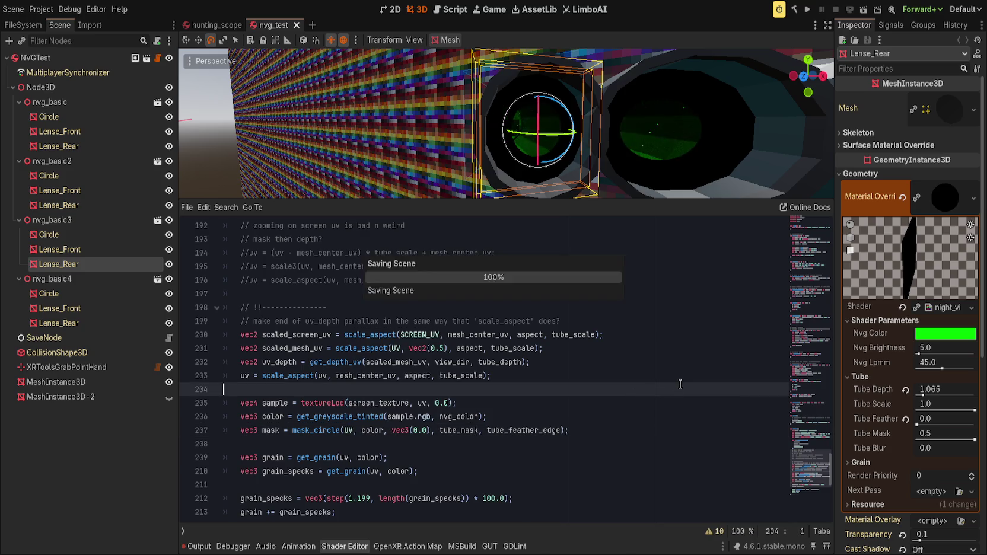
pyautogui.scroll(3, 603, 108)
pyautogui.scroll(-3, 597, 103)
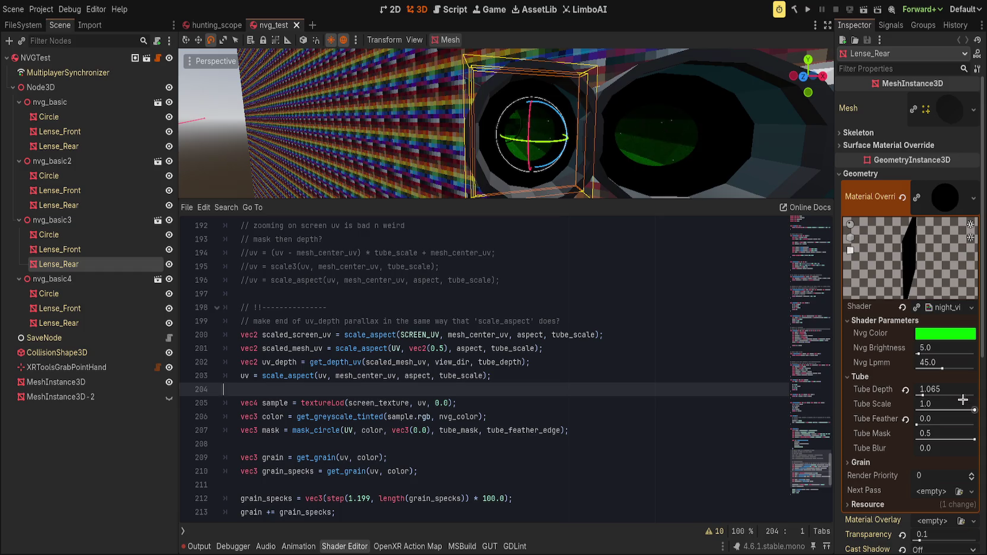
# Set Tube Depth to 1, restore scale_aspect(uv_depth, ...) in the mask, and move the uv scaling line first.
pyautogui.moveTo(924, 394); pyautogui.dragTo(931, 388)
pyautogui.click(930, 389)
pyautogui.write('1')
pyautogui.press('Return')
pyautogui.hotkey('ctrl', 'z')
pyautogui.hotkey('ctrl', 'z')
pyautogui.hotkey('ctrl', 'z')
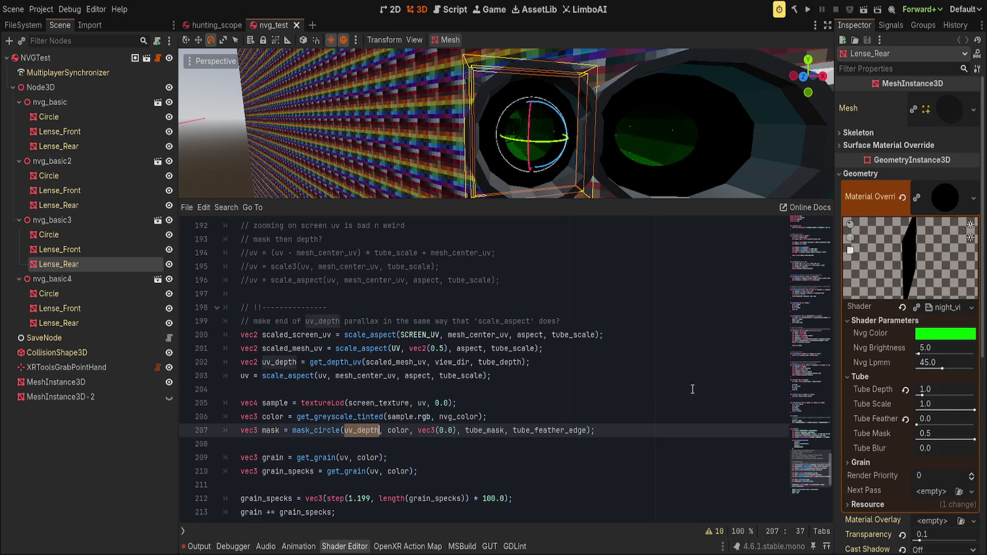
pyautogui.hotkey('ctrl', 'z')
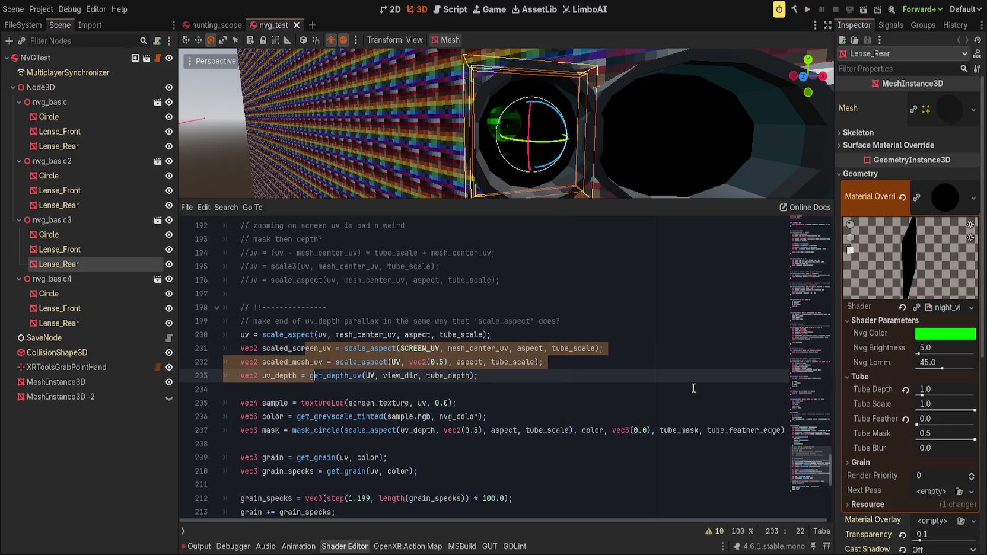
# Test a smaller Tube Scale from the side, then reset it to 1.0.
pyautogui.moveTo(973, 411); pyautogui.dragTo(935, 410)
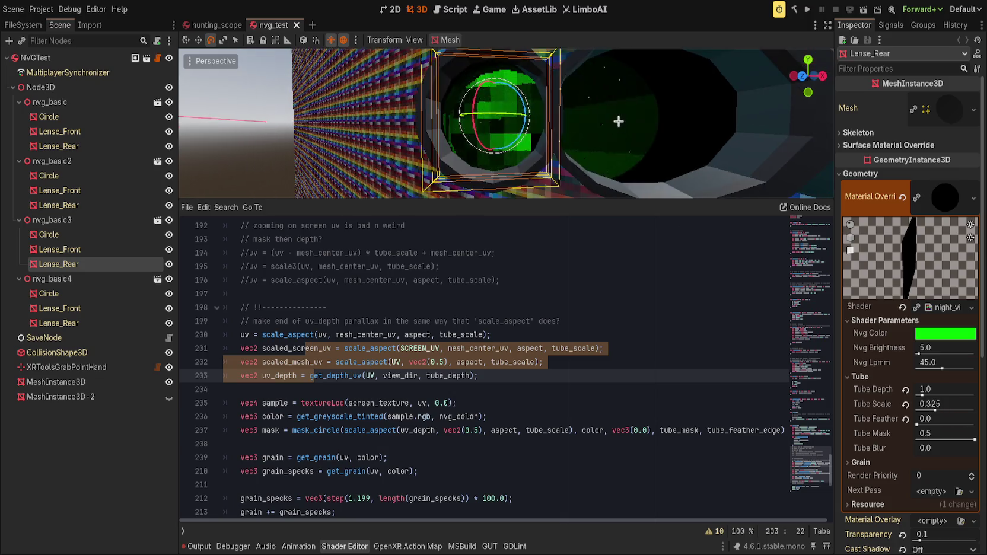
pyautogui.moveTo(617, 128)
pyautogui.mouseDown()
pyautogui.moveTo(611, 159)
pyautogui.moveTo(569, 156)
pyautogui.mouseUp()
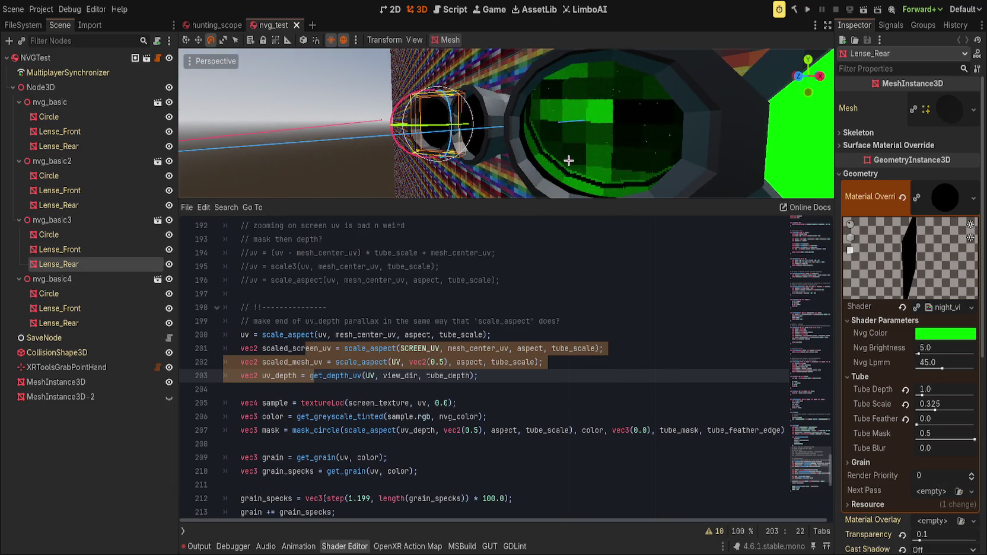
pyautogui.click(906, 405)
pyautogui.moveTo(544, 157); pyautogui.dragTo(579, 160)
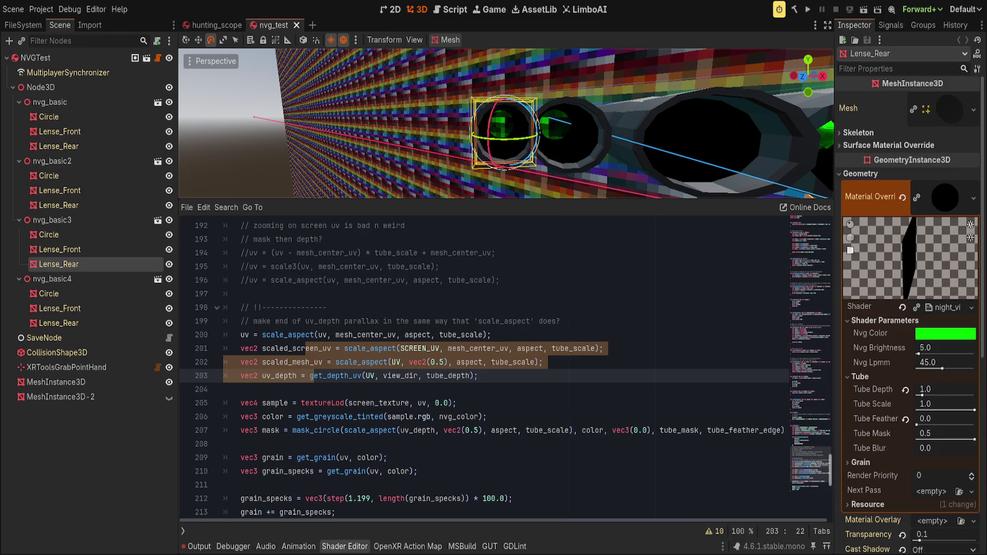
# Review the texture sampling code and highlight every use of uv_depth.
pyautogui.click(439, 335)
pyautogui.scroll(-2, 439, 356)
pyautogui.click(439, 376)
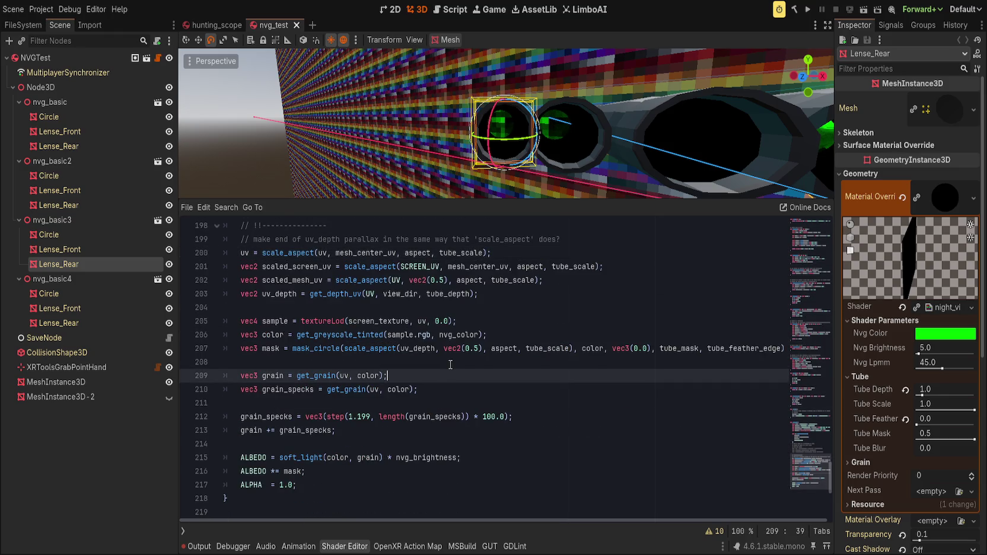
pyautogui.click(487, 324)
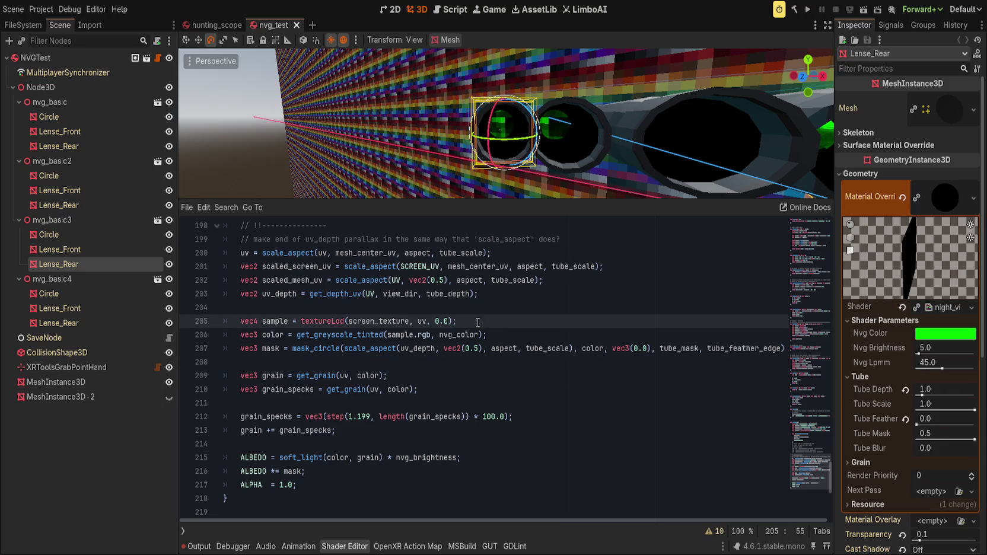
pyautogui.scroll(1, 485, 324)
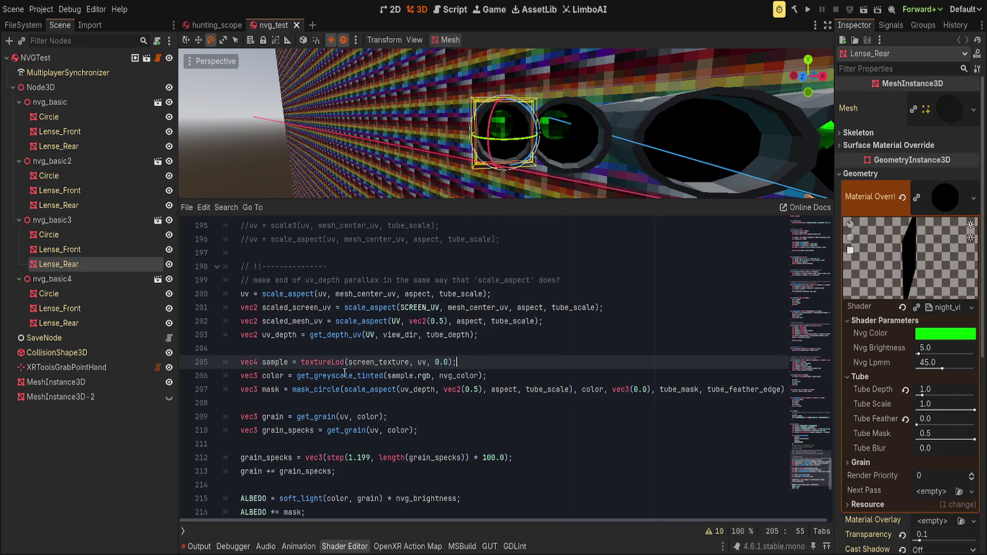
pyautogui.doubleClick(281, 334)
# Confirm scaled_screen_uv is unused, then delete its declaration line with Ctrl+Shift+K.
pyautogui.doubleClick(289, 307)
pyautogui.hotkey('ctrl', 'f')
pyautogui.press('Escape')
pyautogui.click(290, 307)
pyautogui.hotkey('ctrl', 'shift', 'k')
# Search for the remaining uses of scaled_mesh_uv.
pyautogui.doubleClick(289, 307)
pyautogui.hotkey('ctrl', 'f')
pyautogui.press('Escape')
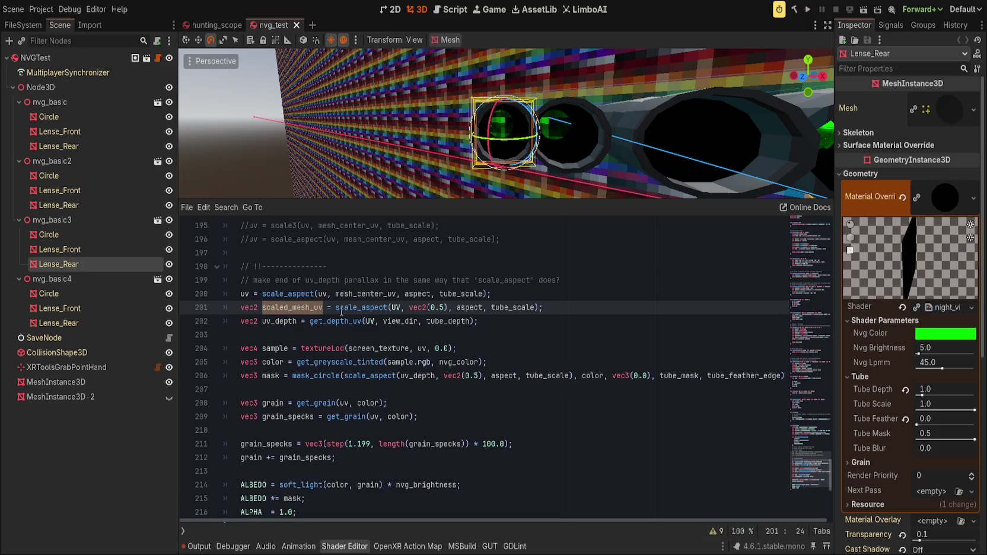
pyautogui.click(579, 308)
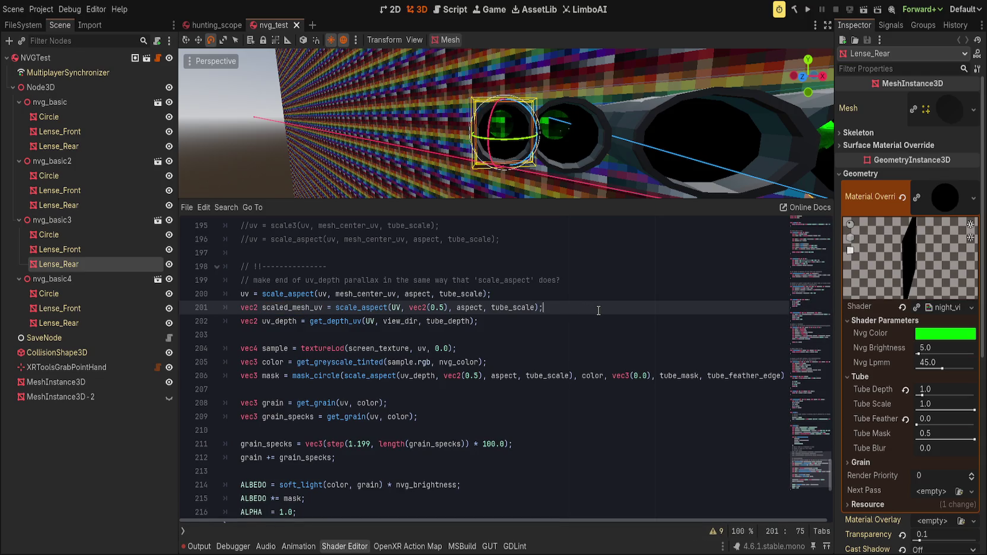
# Insert a blank line at line 184, above the pixelized uv call.
pyautogui.click(417, 377)
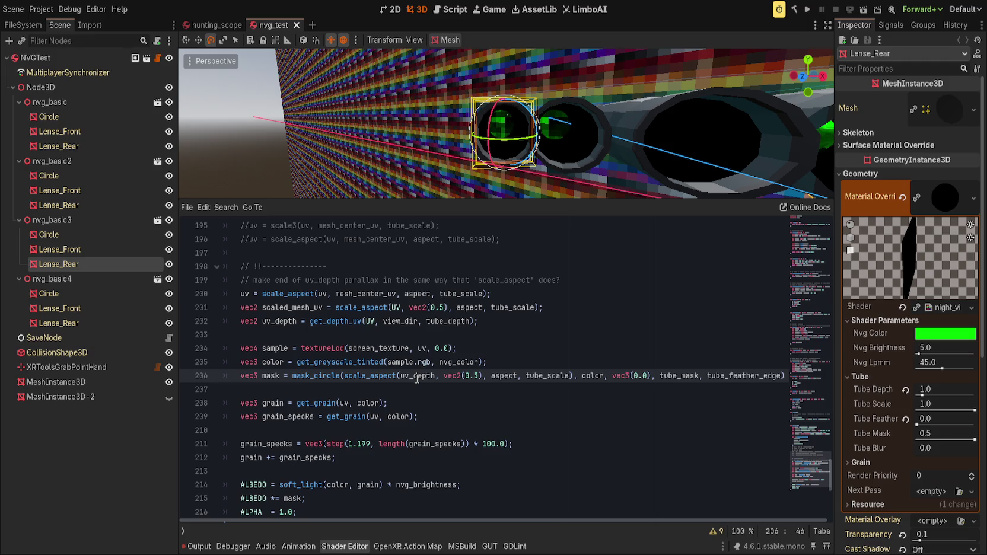
pyautogui.scroll(6, 417, 379)
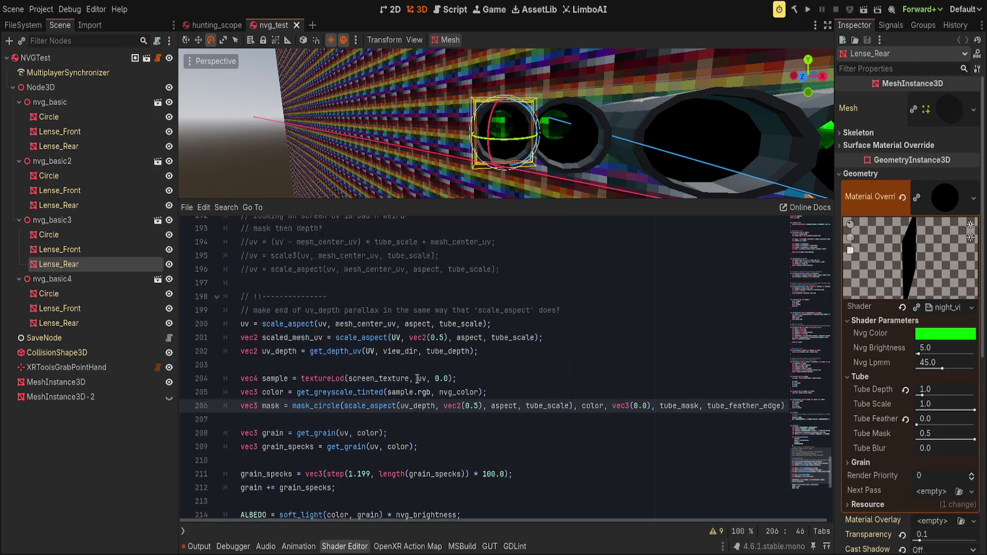
pyautogui.click(418, 322)
pyautogui.press('Return')
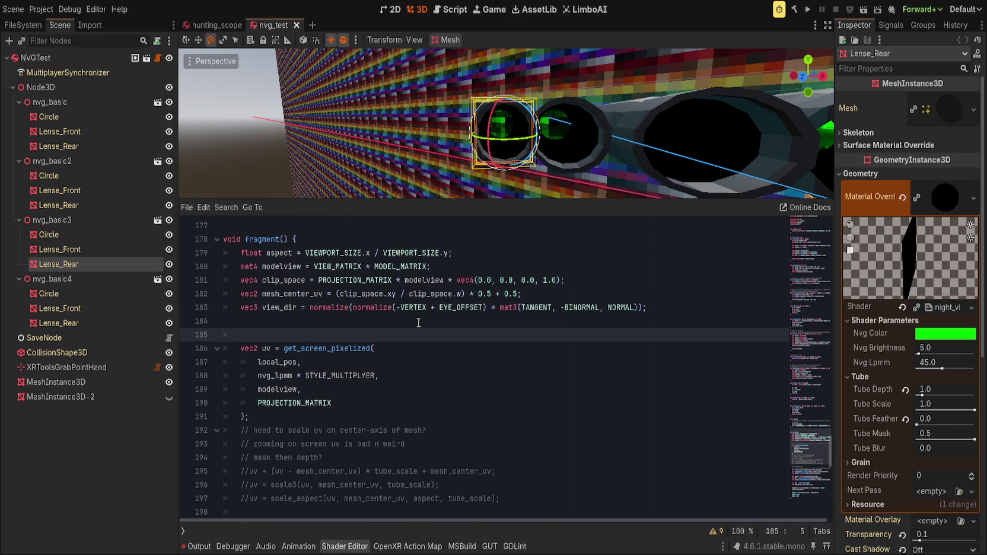
# Add vec3 shifted = local_pos - (view_dir * tube_depth * 0.02) and pass shifted to get_screen_pixelized.
pyautogui.write('vec3')
pyautogui.write(' shifted = ')
pyautogui.write('local_pos - (view_dir * tube_depth * 0')
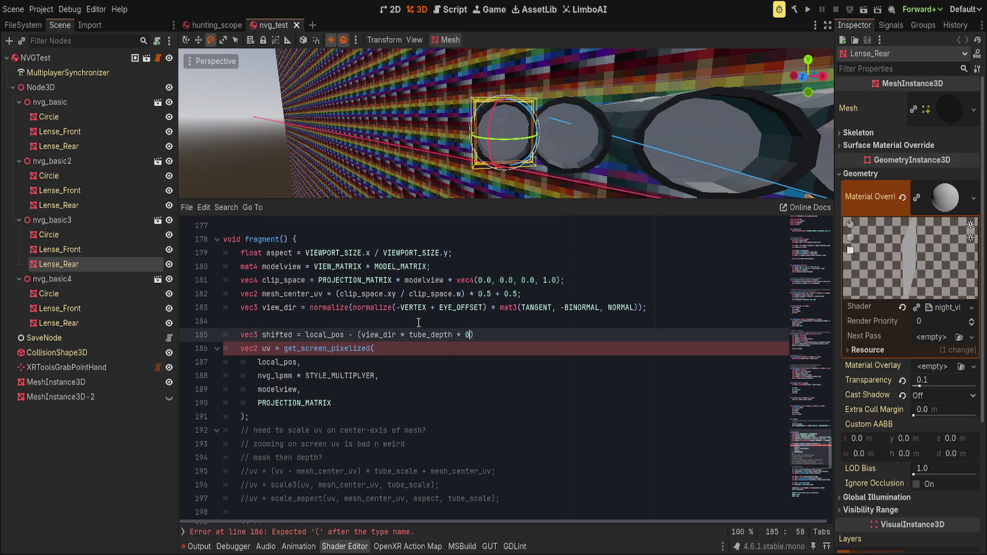
pyautogui.write('.02')
pyautogui.write(');')
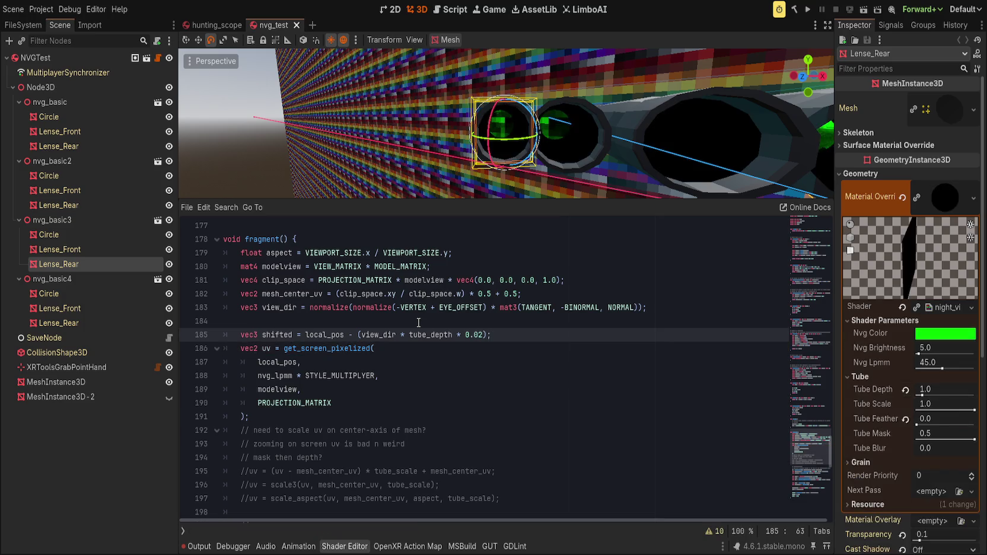
pyautogui.doubleClick(277, 335)
pyautogui.hotkey('ctrl', 'c')
pyautogui.doubleClick(278, 362)
pyautogui.hotkey('ctrl', 'v')
pyautogui.write(',')
# Compare the lens tubes in the viewport with and without the 0.02 factor, restoring 0.02.
pyautogui.scroll(3, 526, 177)
pyautogui.moveTo(526, 177); pyautogui.dragTo(526, 177)
pyautogui.doubleClick(474, 335)
pyautogui.press('BackSpace')
pyautogui.press('BackSpace')
pyautogui.press('BackSpace')
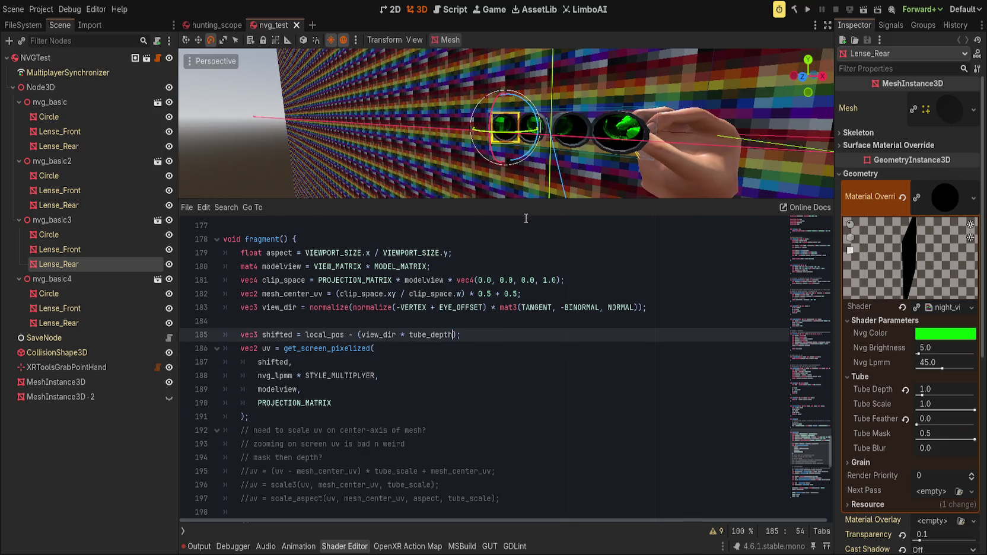
pyautogui.scroll(3, 510, 172)
pyautogui.scroll(-4, 514, 181)
pyautogui.moveTo(515, 185); pyautogui.dragTo(515, 174)
pyautogui.scroll(3, 515, 173)
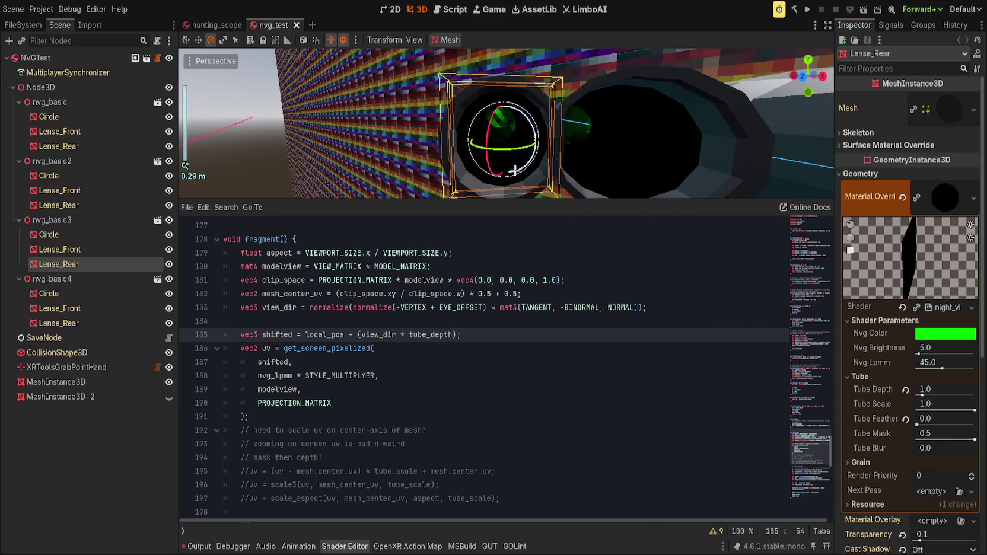
pyautogui.hotkey('ctrl', 'z')
pyautogui.scroll(-2, 516, 169)
pyautogui.moveTo(519, 168); pyautogui.dragTo(519, 168)
# Delete the shifted position line and select the leftover shifted reference.
pyautogui.click(540, 331)
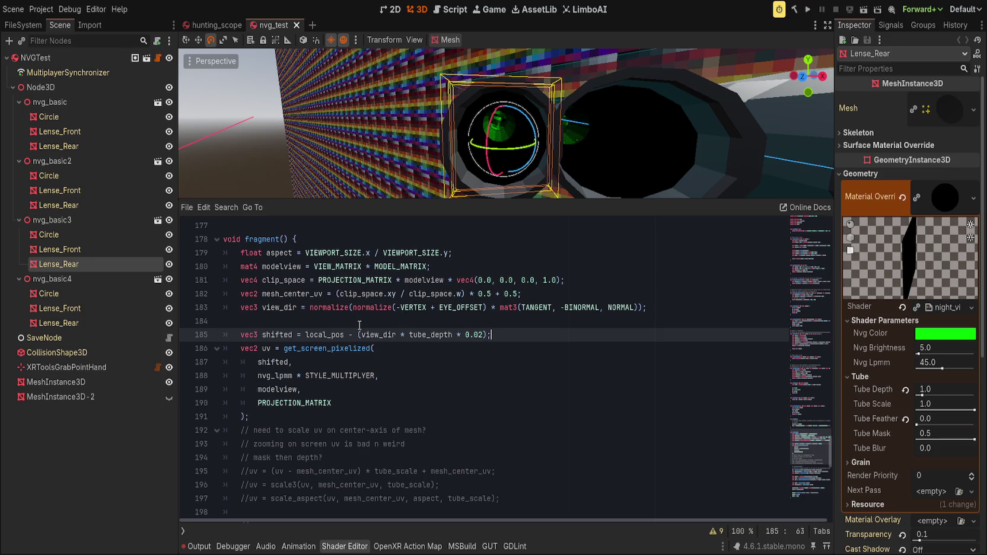
pyautogui.hotkey('ctrl', 'shift', 'k')
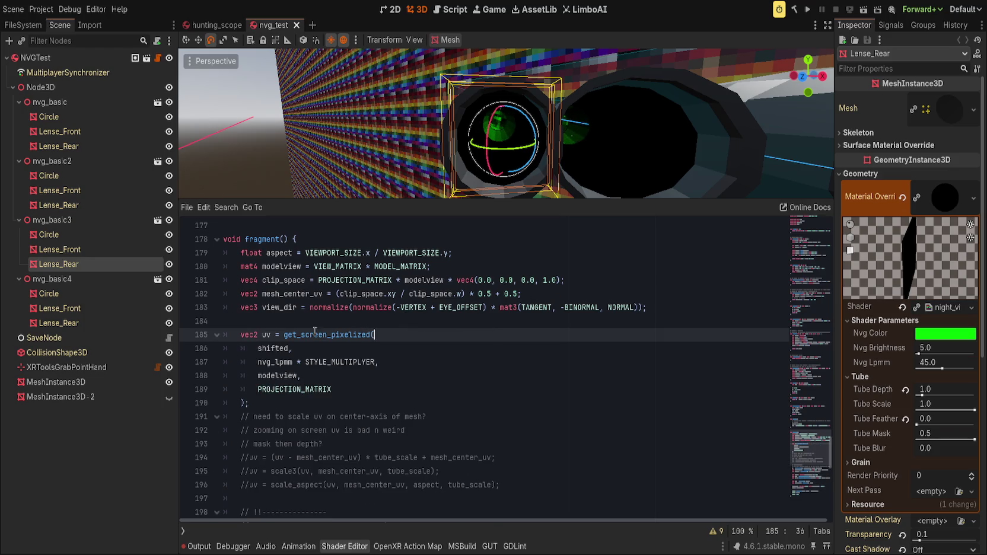
pyautogui.doubleClick(269, 348)
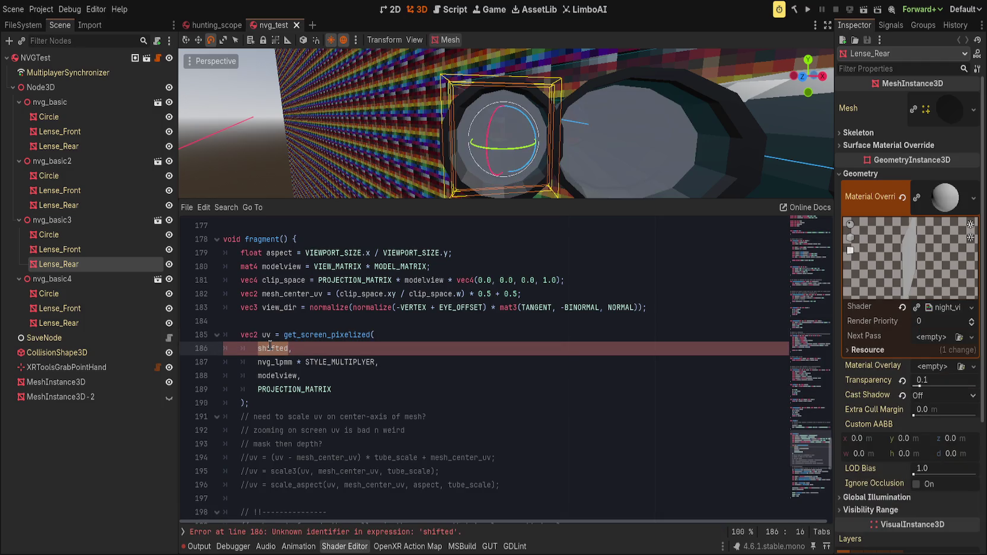
# Replace the undeclared shifted argument with local_pos in the get_screen_pixelized call on line 186.
pyautogui.write('local_pos,')
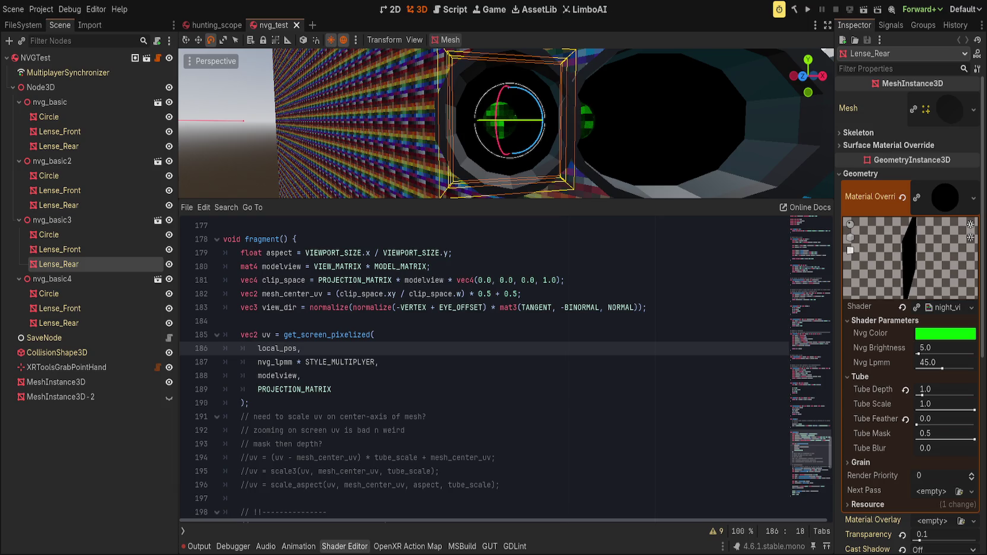
pyautogui.click(486, 335)
pyautogui.click(263, 335)
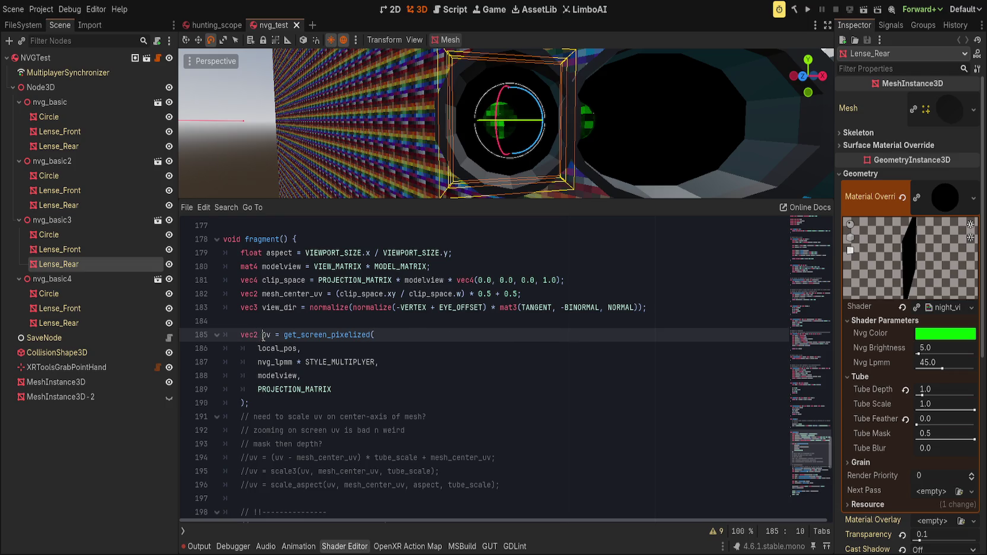
pyautogui.click(462, 321)
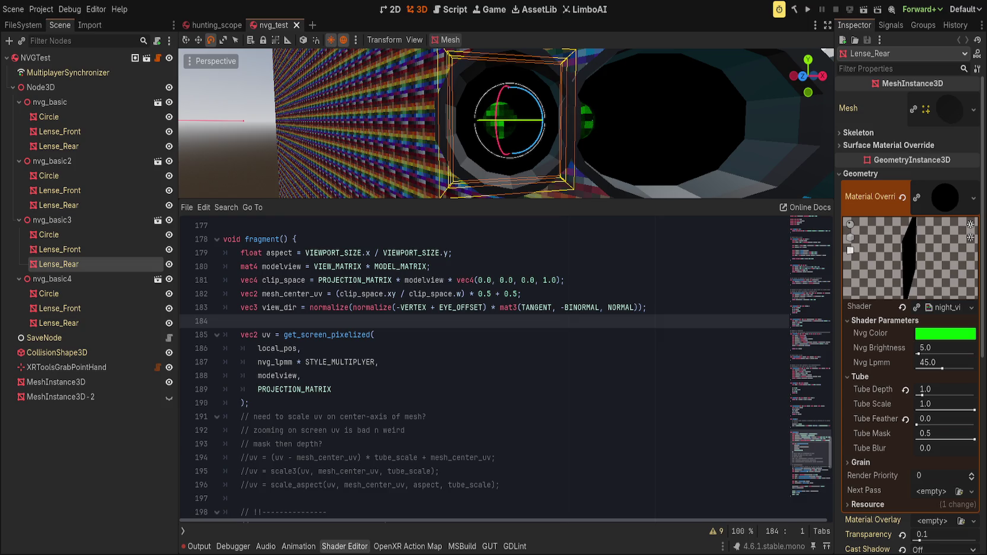
# Return the caret to the end of the view_dir line.
pyautogui.press('Up')
# Scroll up to the get_depth_uv and parallax helper functions above fragment().
pyautogui.scroll(10, 481, 325)
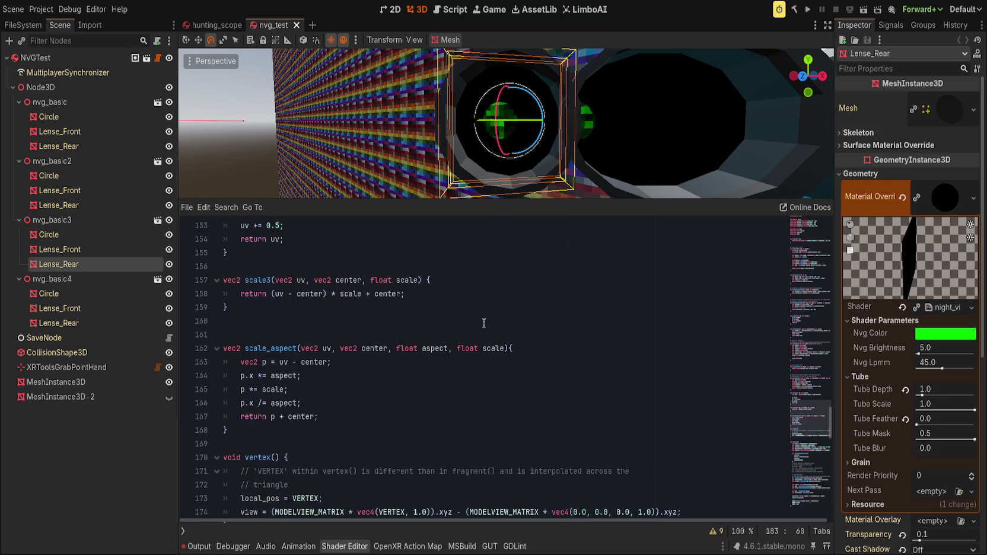
pyautogui.scroll(7, 484, 332)
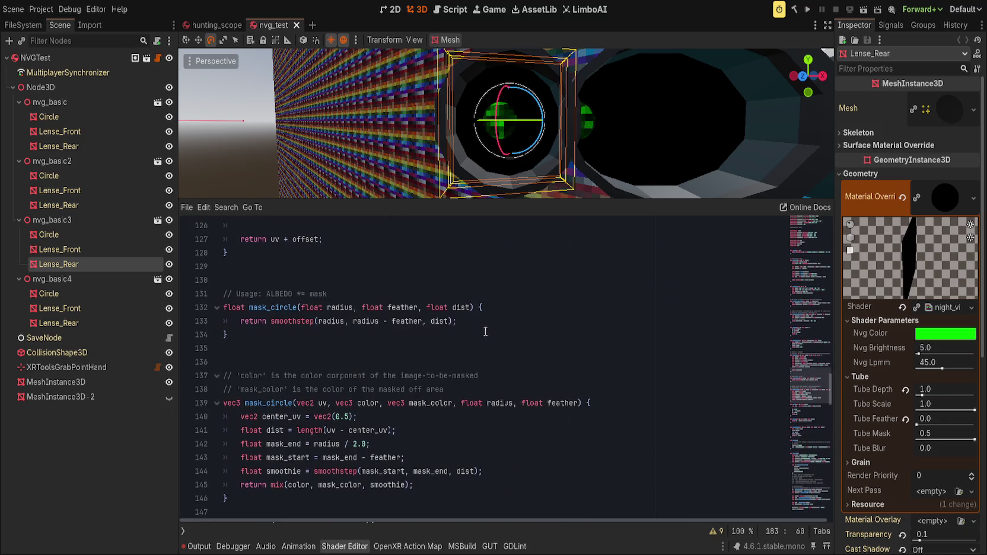
pyautogui.scroll(7, 492, 344)
pyautogui.scroll(-1, 523, 415)
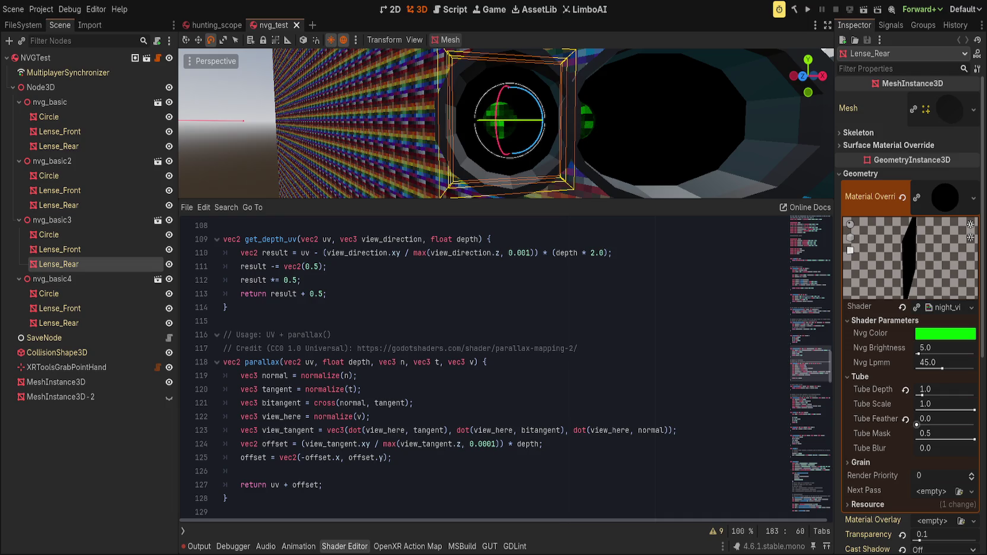
# Reset the rear lens shader's Tube Depth to 0.0 and lower its Tube Scale.
pyautogui.click(904, 391)
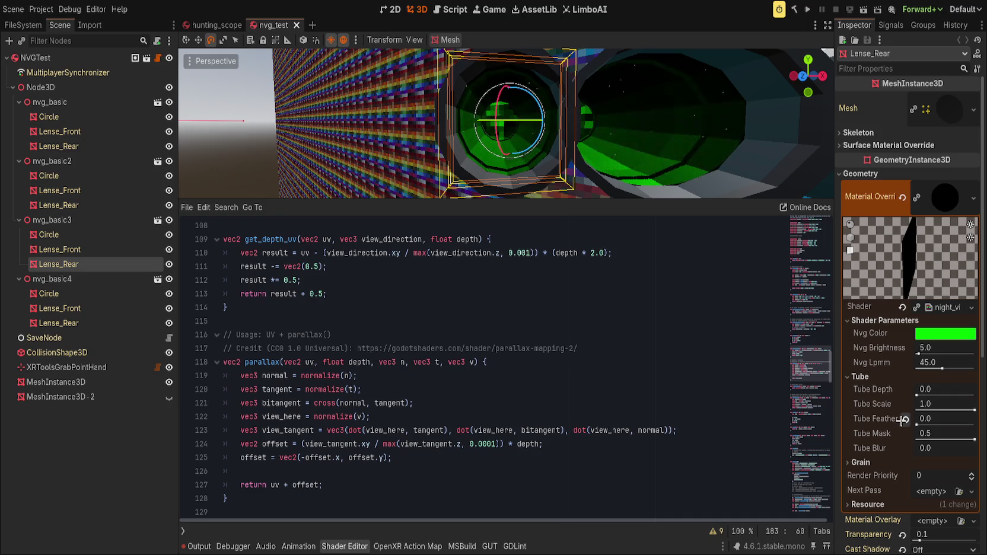
pyautogui.moveTo(973, 408)
pyautogui.mouseDown()
pyautogui.moveTo(939, 408)
pyautogui.moveTo(984, 410)
pyautogui.moveTo(936, 410)
pyautogui.mouseUp()
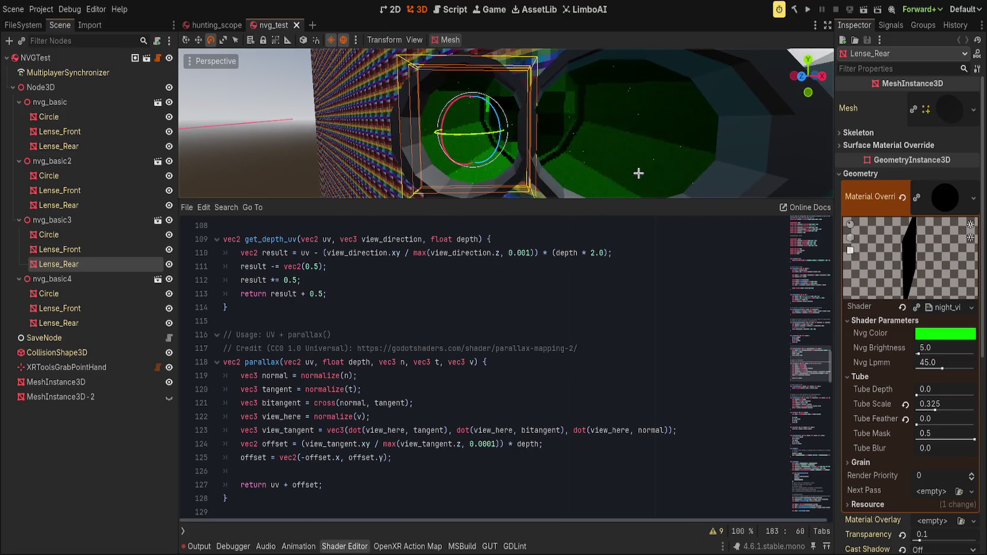
pyautogui.scroll(-3, 640, 172)
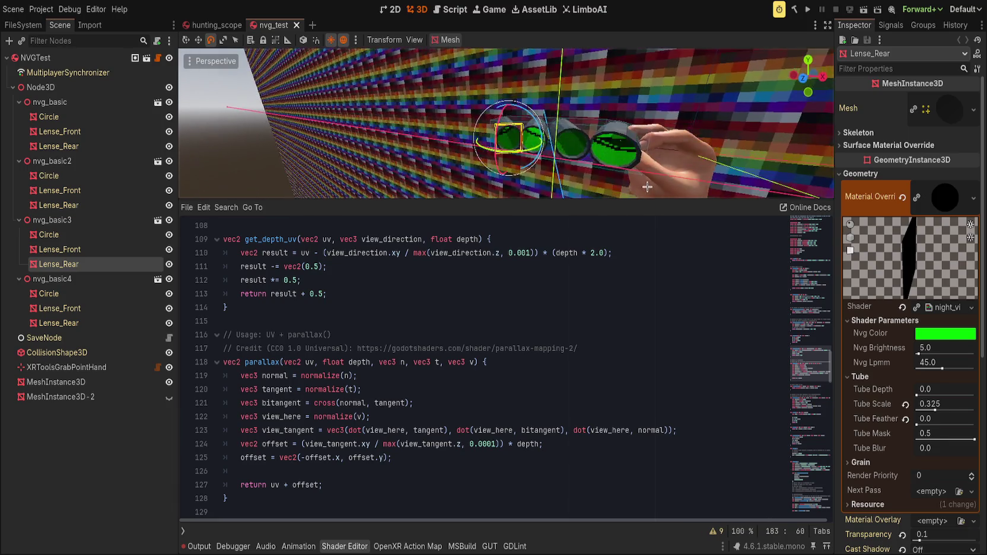
pyautogui.scroll(3, 640, 172)
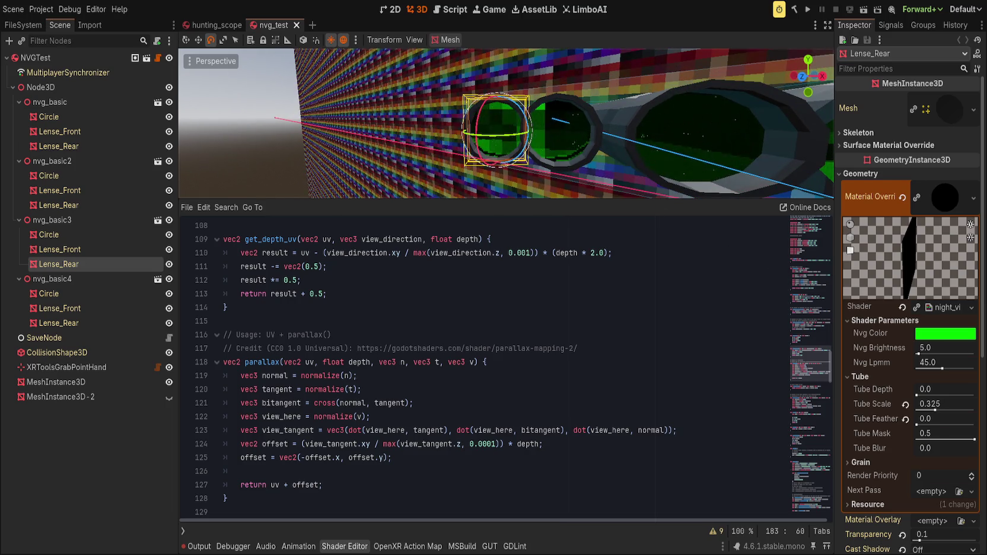
# Try other Tube Scale values and settle it at 0.48, orbiting to check the lenses.
pyautogui.moveTo(951, 408); pyautogui.dragTo(931, 404)
pyautogui.click(905, 405)
pyautogui.moveTo(533, 153); pyautogui.dragTo(514, 161)
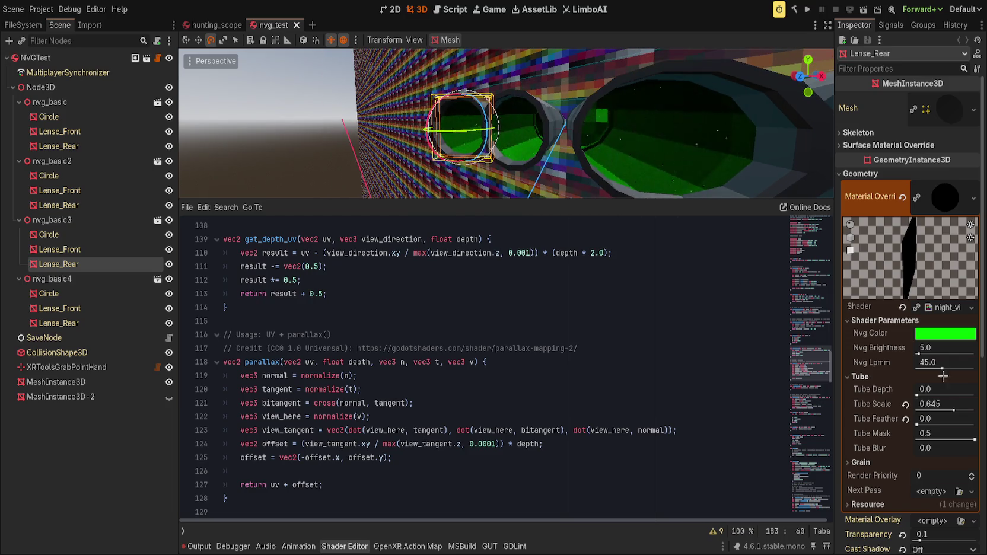
pyautogui.moveTo(953, 404); pyautogui.dragTo(946, 404)
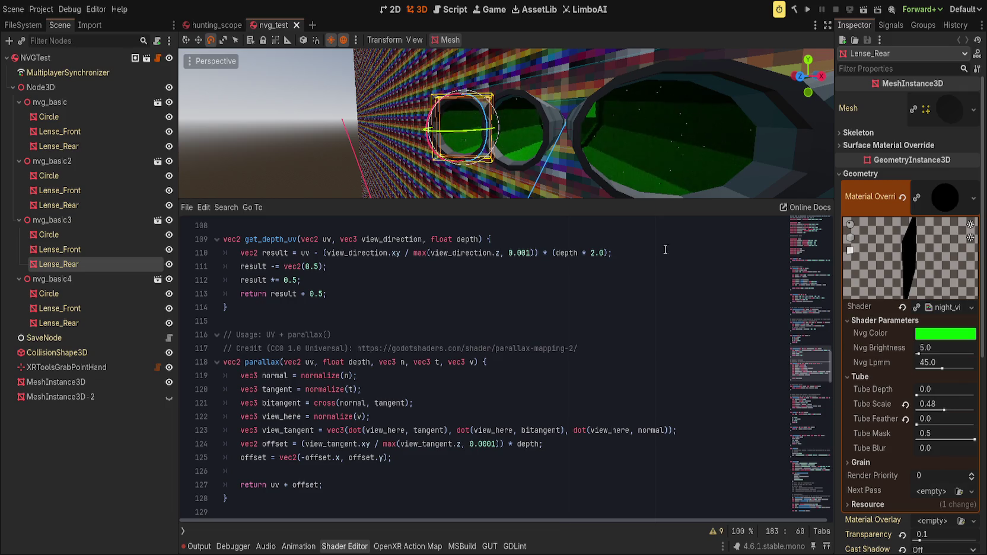
pyautogui.moveTo(599, 177); pyautogui.dragTo(632, 161)
pyautogui.moveTo(626, 202)
pyautogui.mouseDown()
pyautogui.moveTo(615, 280)
pyautogui.moveTo(614, 196)
pyautogui.moveTo(614, 227)
pyautogui.mouseUp()
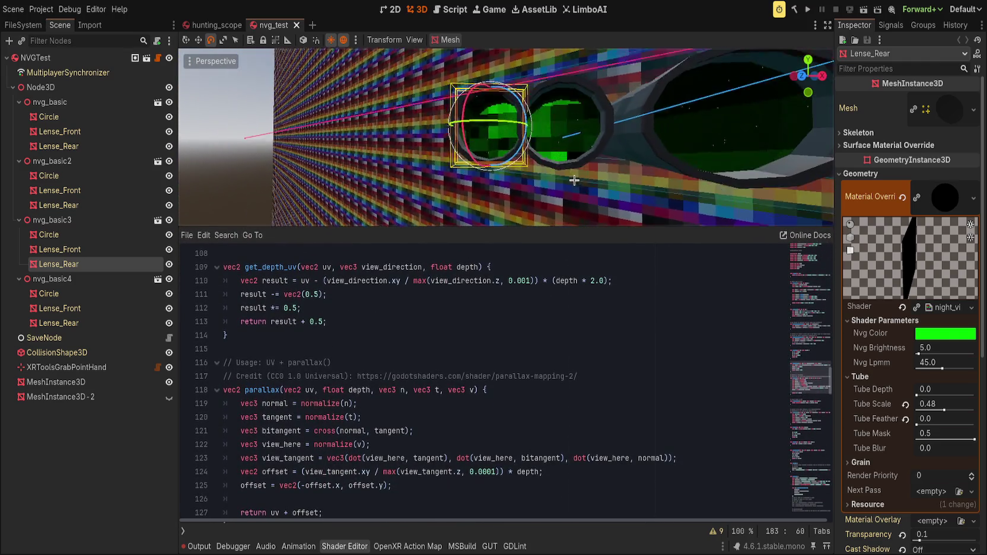
# Insert a blank line right after the get_depth_uv function in the shader code.
pyautogui.click(475, 380)
pyautogui.scroll(-2, 435, 387)
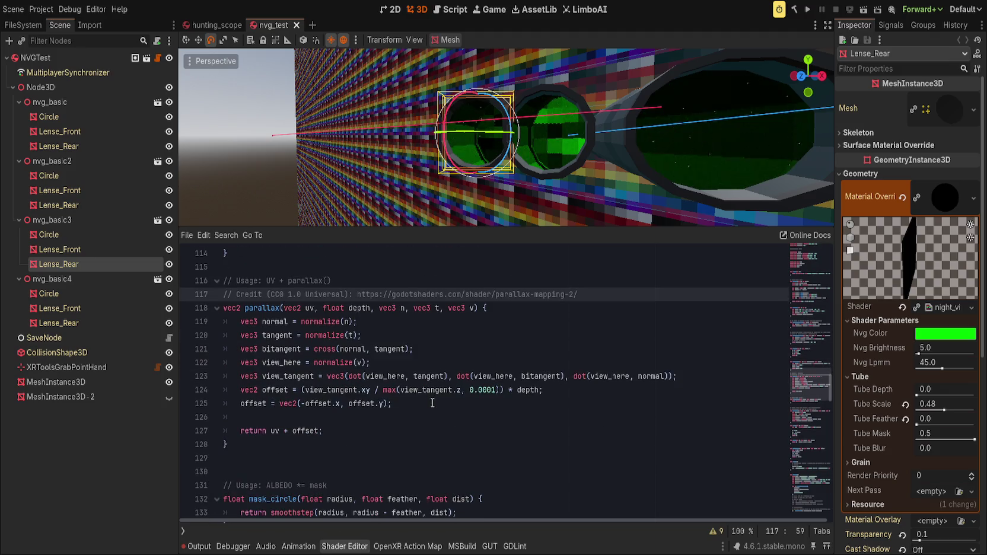
pyautogui.click(424, 424)
pyautogui.click(428, 414)
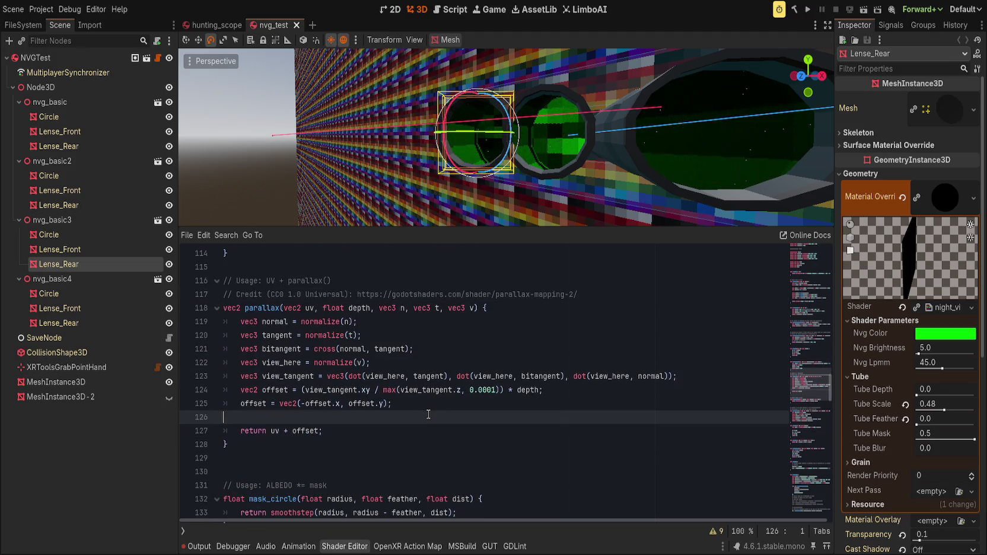
pyautogui.scroll(-4, 428, 414)
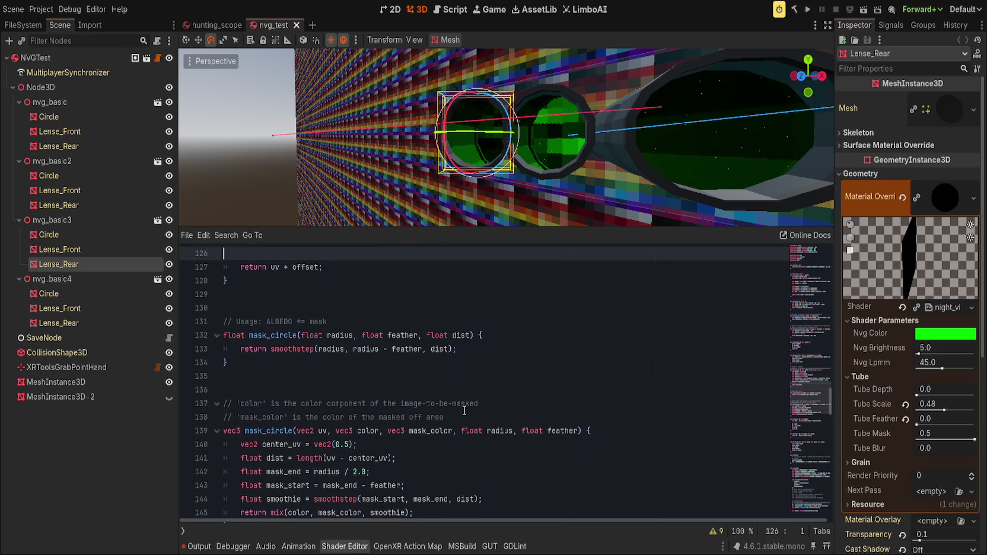
pyautogui.scroll(4, 464, 410)
pyautogui.scroll(-3, 473, 404)
pyautogui.scroll(4, 451, 398)
pyautogui.click(296, 298)
pyautogui.press('Return')
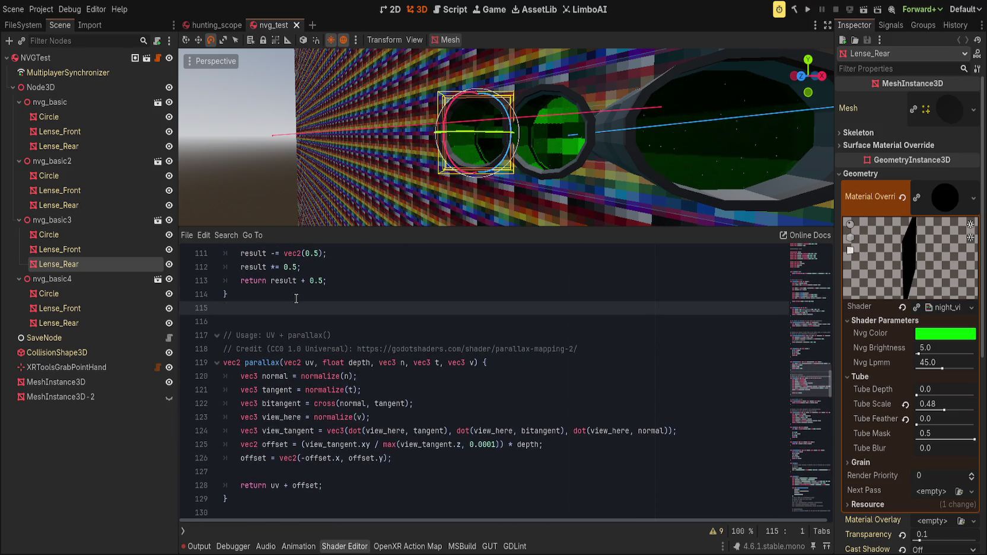
# Scroll through the fragment() code and raise Tube Depth to 1.836 to test parallax.
pyautogui.scroll(11, 294, 315)
pyautogui.scroll(-2, 291, 356)
pyautogui.scroll(3, 292, 403)
pyautogui.scroll(-6, 292, 427)
pyautogui.scroll(-20, 291, 428)
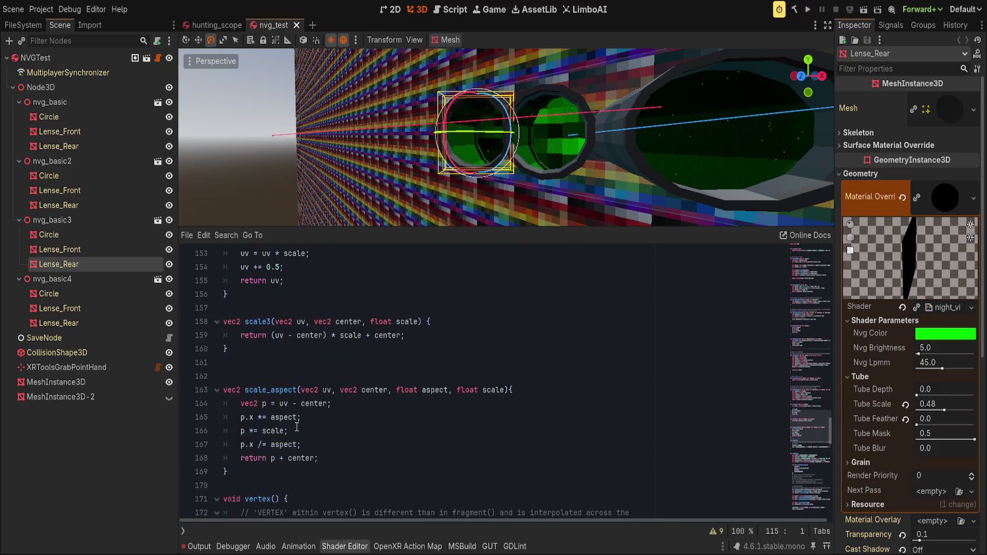
pyautogui.scroll(-6, 297, 427)
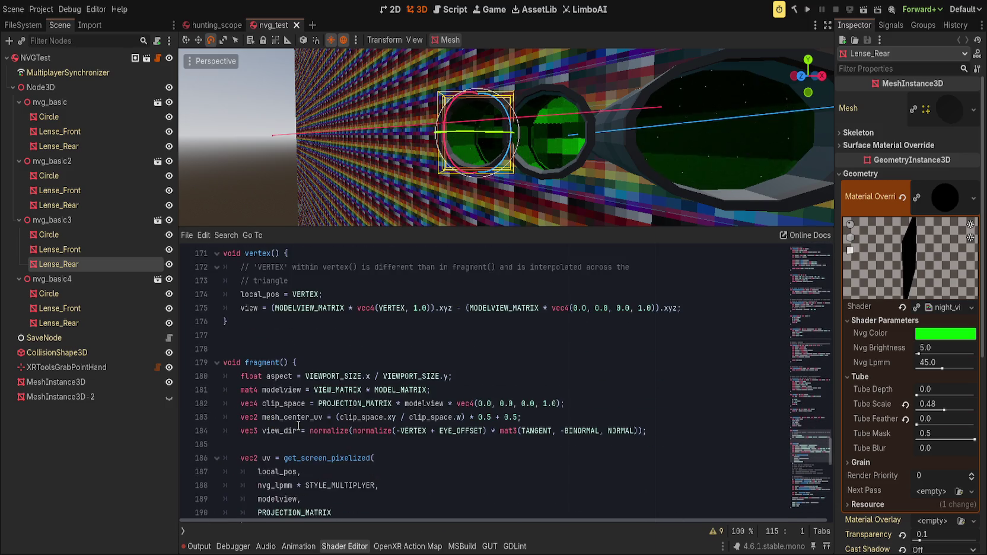
pyautogui.scroll(-3, 297, 426)
pyautogui.scroll(-2, 327, 426)
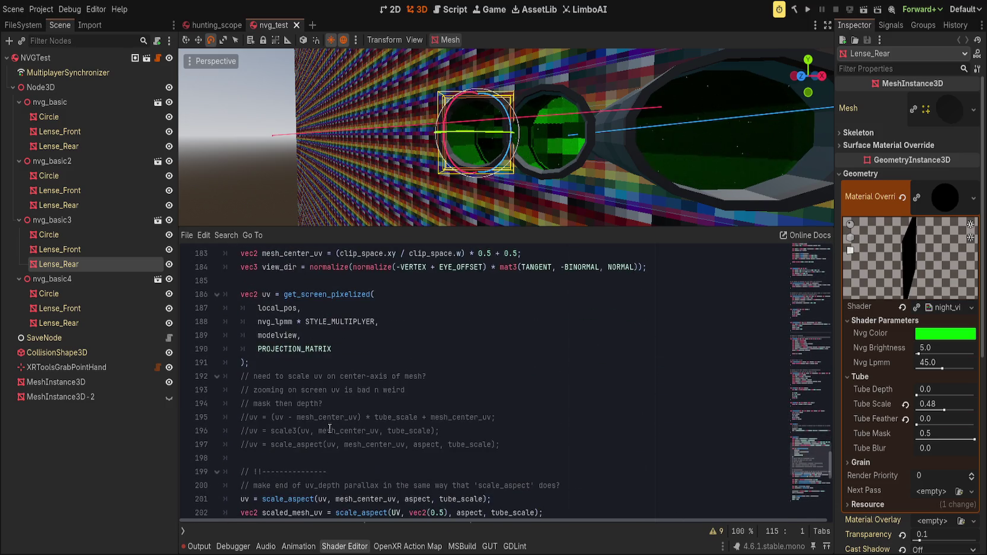
pyautogui.scroll(-3, 334, 426)
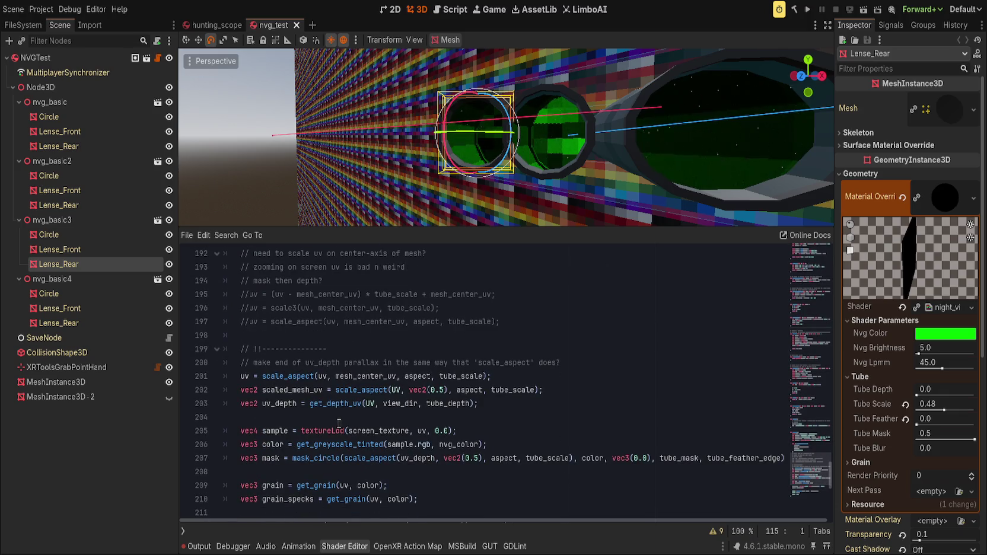
pyautogui.moveTo(913, 397); pyautogui.dragTo(938, 395)
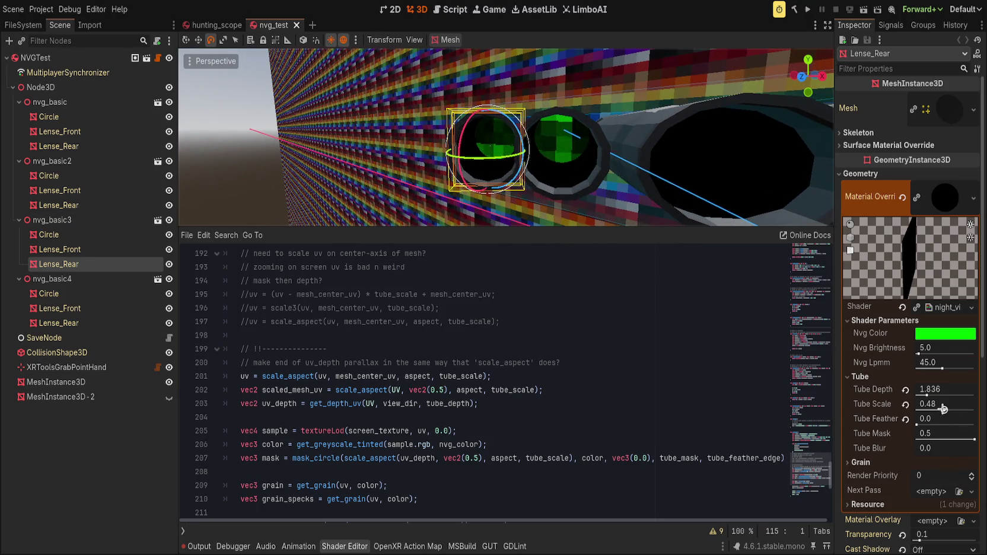
# Drop Tube Scale to zero, return it to 0.48, and revert Tube Depth to 0.0.
pyautogui.moveTo(943, 410); pyautogui.dragTo(917, 410)
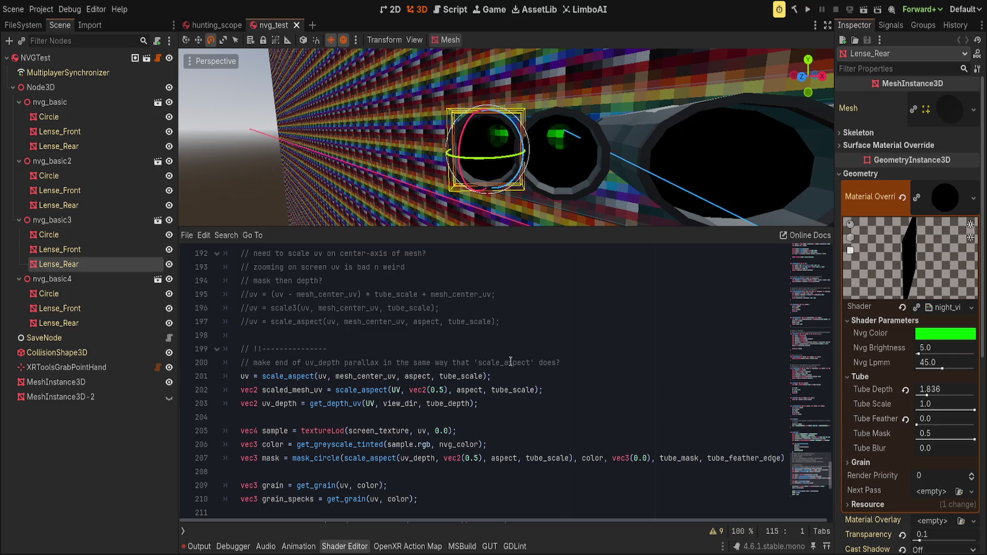
pyautogui.click(949, 410)
pyautogui.click(905, 390)
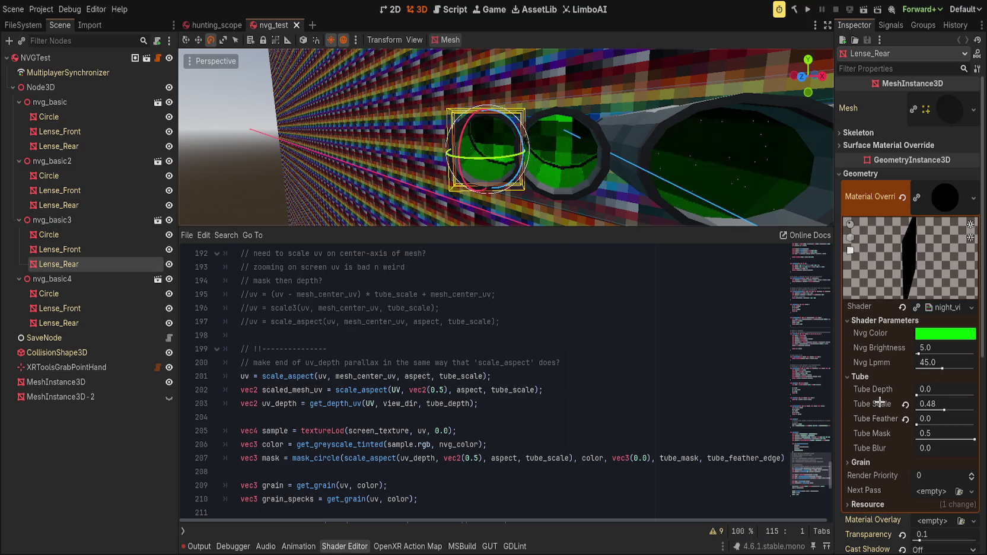
# Set the rear lens's Tube Scale to exactly 0.75.
pyautogui.moveTo(926, 404); pyautogui.dragTo(943, 404)
pyautogui.click(942, 403)
pyautogui.write('0.75')
pyautogui.press('Return')
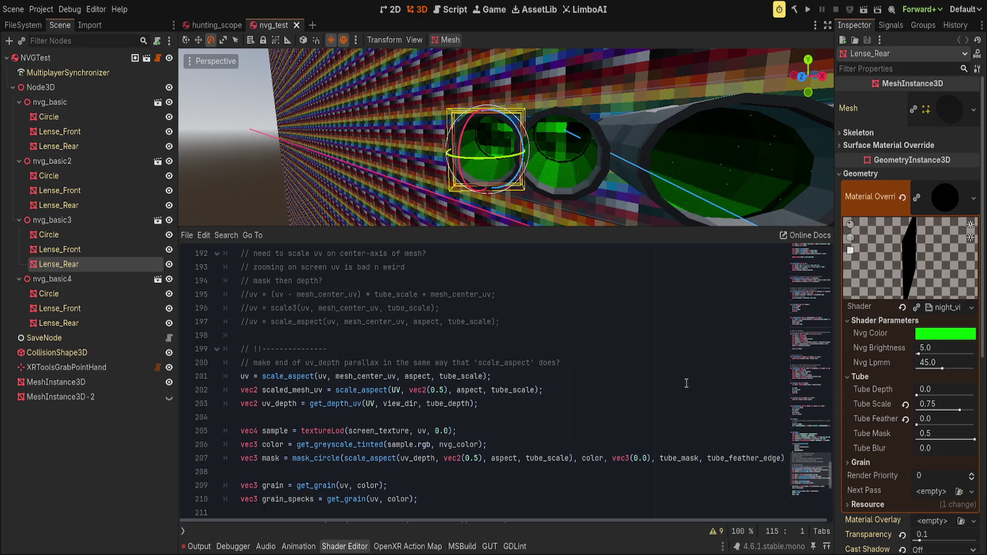
pyautogui.click(552, 379)
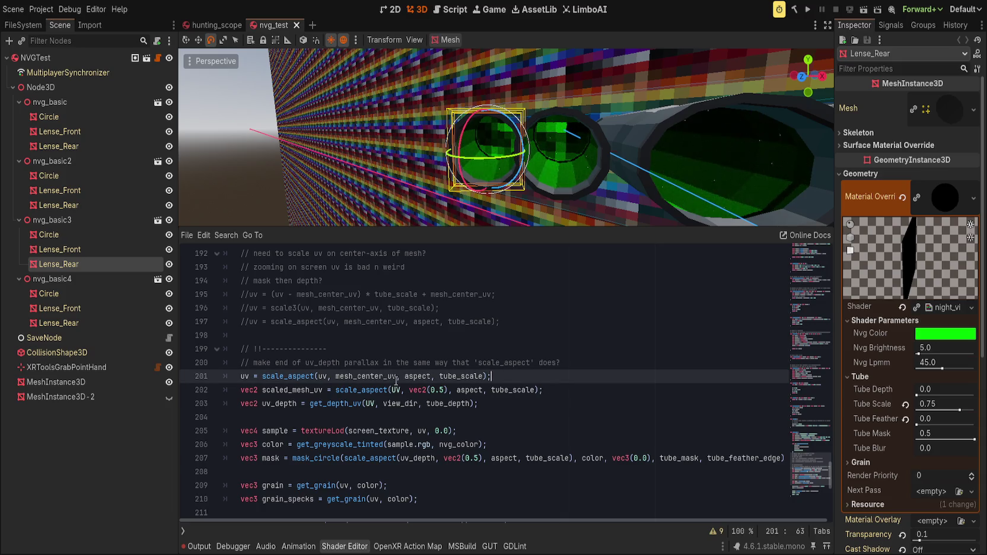
pyautogui.click(307, 386)
pyautogui.click(575, 388)
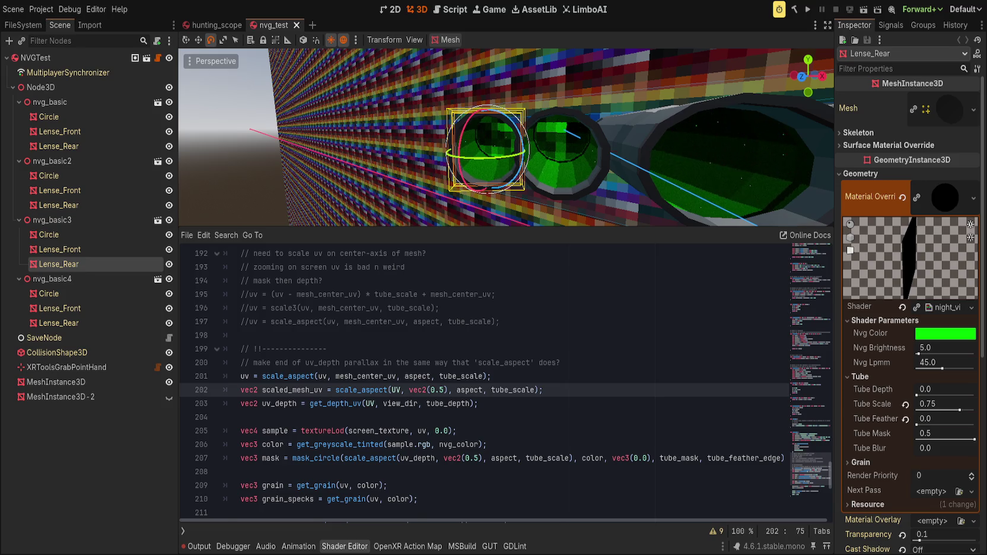
pyautogui.scroll(8, 439, 394)
pyautogui.click(438, 394)
pyautogui.scroll(8, 439, 394)
pyautogui.scroll(10, 439, 394)
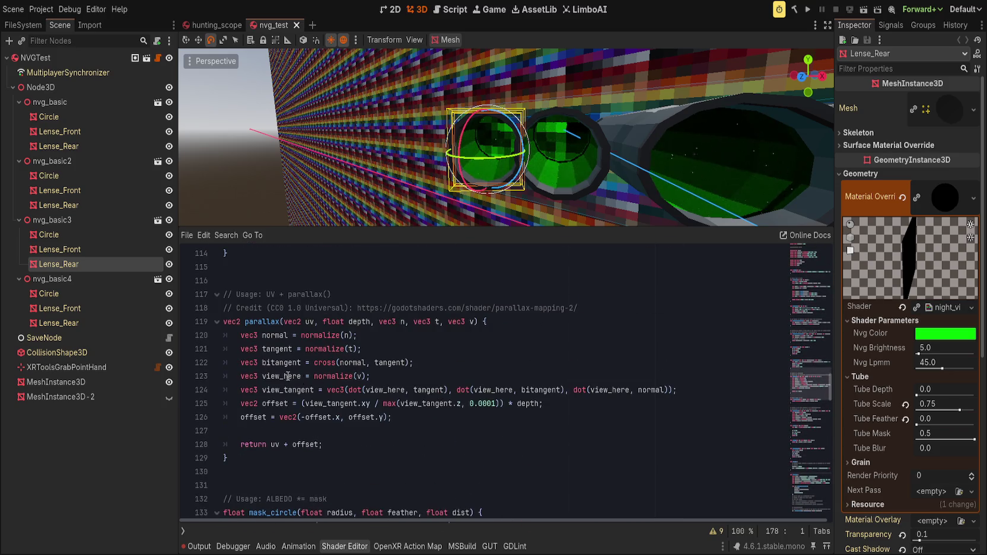
pyautogui.doubleClick(264, 322)
pyautogui.doubleClick(293, 321)
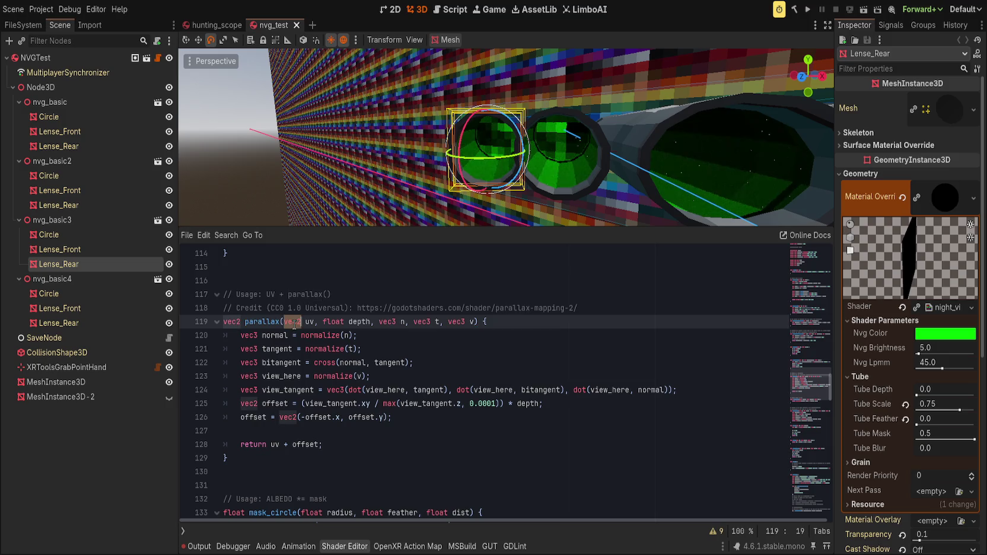
pyautogui.click(394, 353)
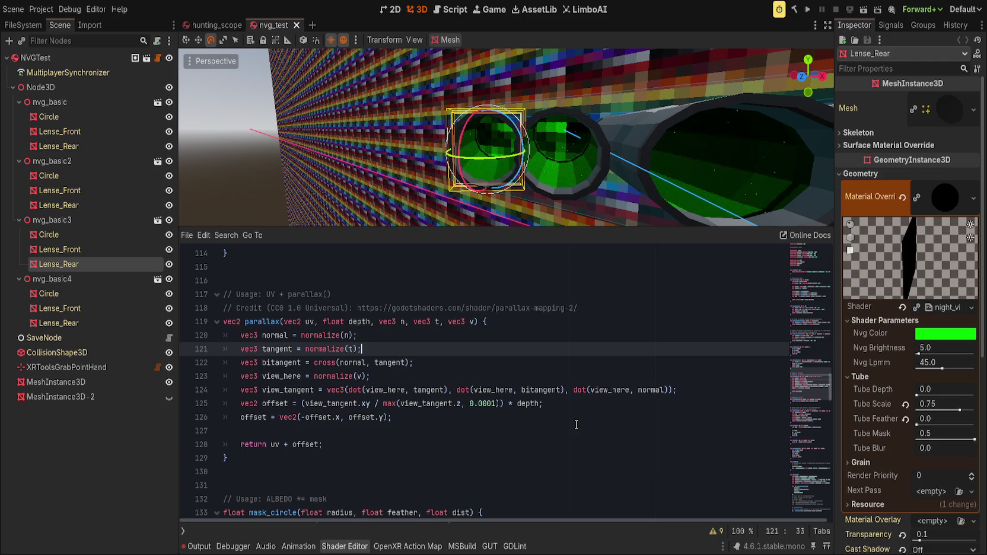
pyautogui.doubleClick(525, 406)
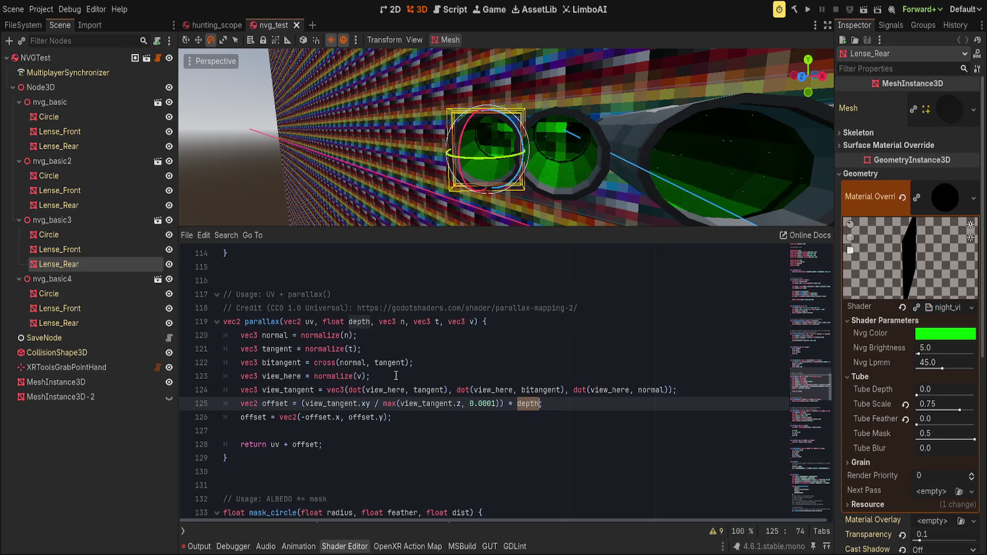
pyautogui.doubleClick(337, 405)
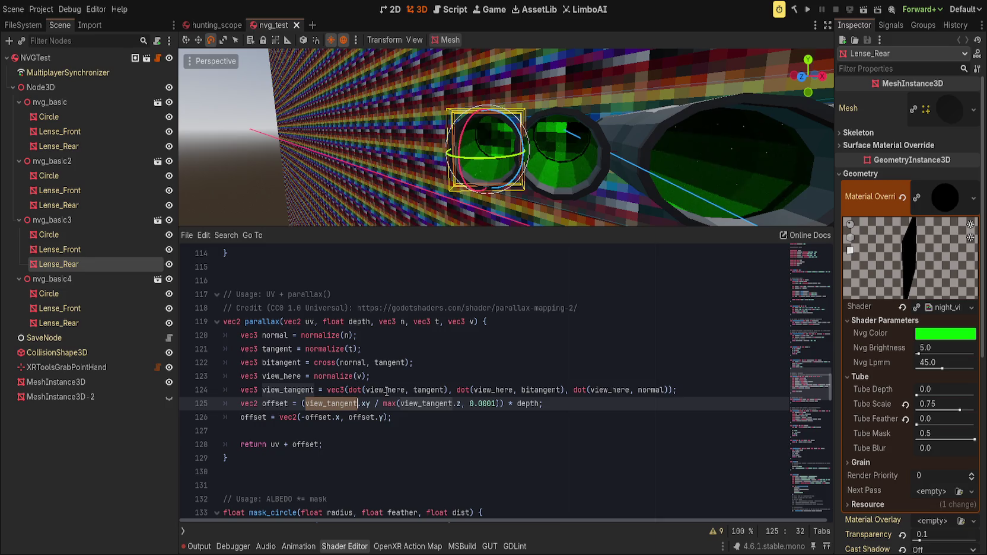
pyautogui.doubleClick(617, 392)
pyautogui.click(312, 324)
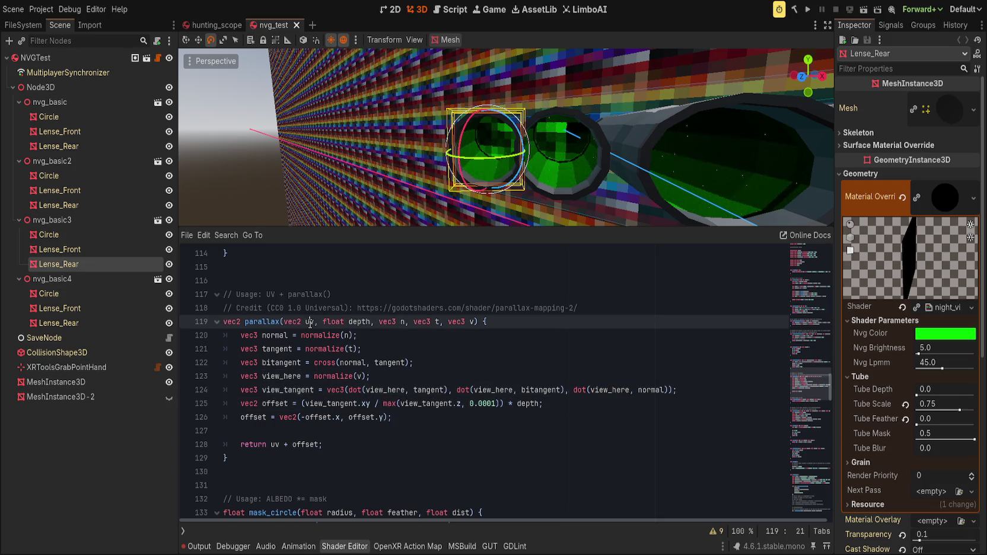
pyautogui.click(435, 445)
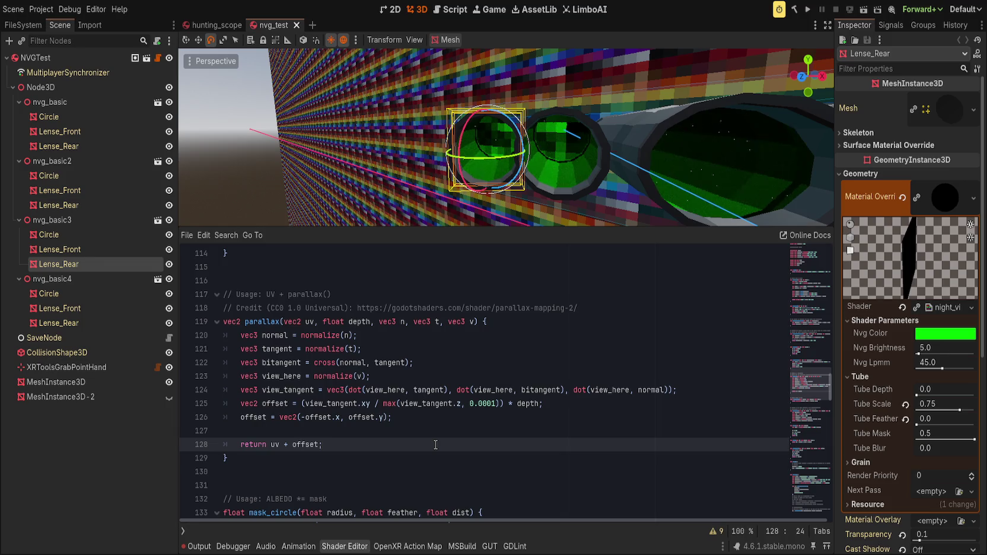
pyautogui.doubleClick(312, 445)
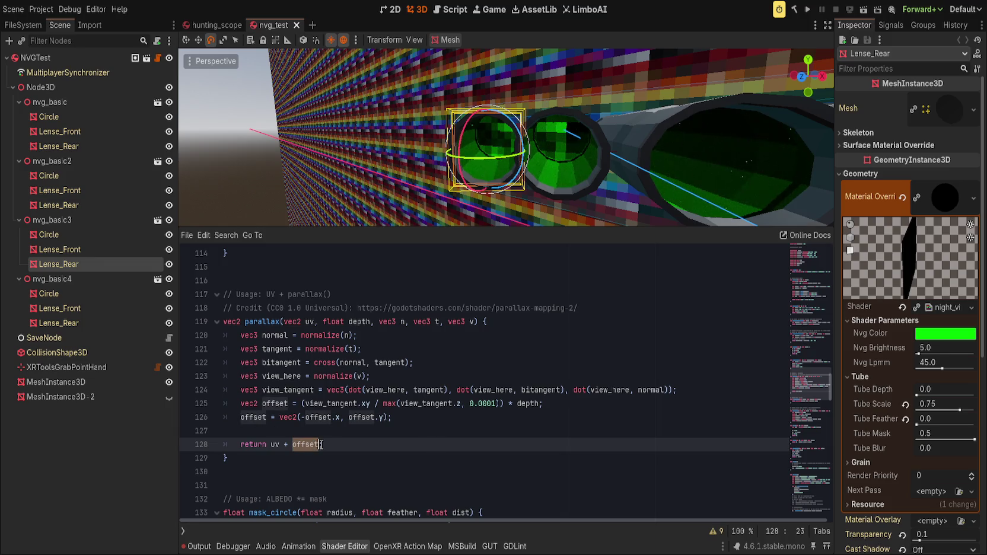
pyautogui.doubleClick(332, 405)
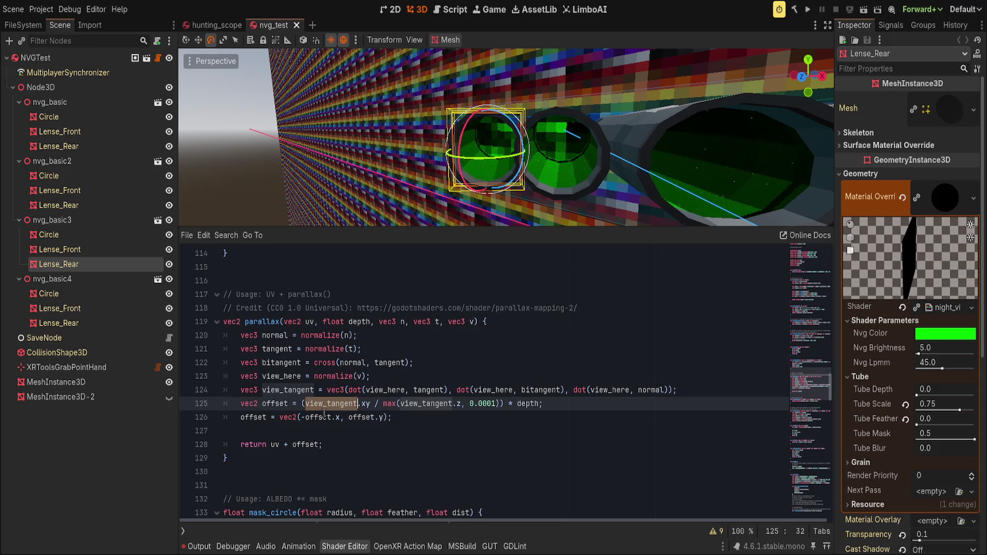
pyautogui.doubleClick(311, 445)
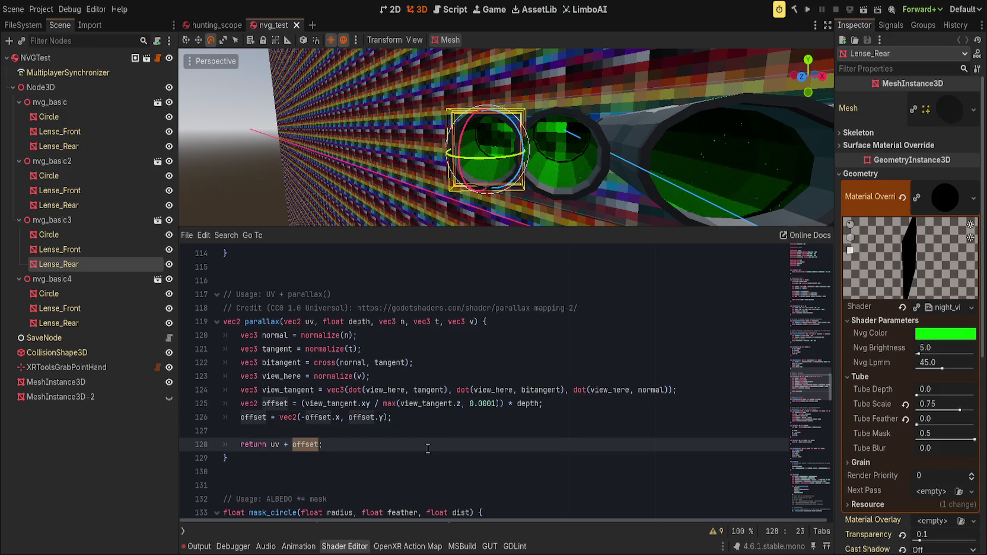
pyautogui.moveTo(324, 321); pyautogui.dragTo(283, 321)
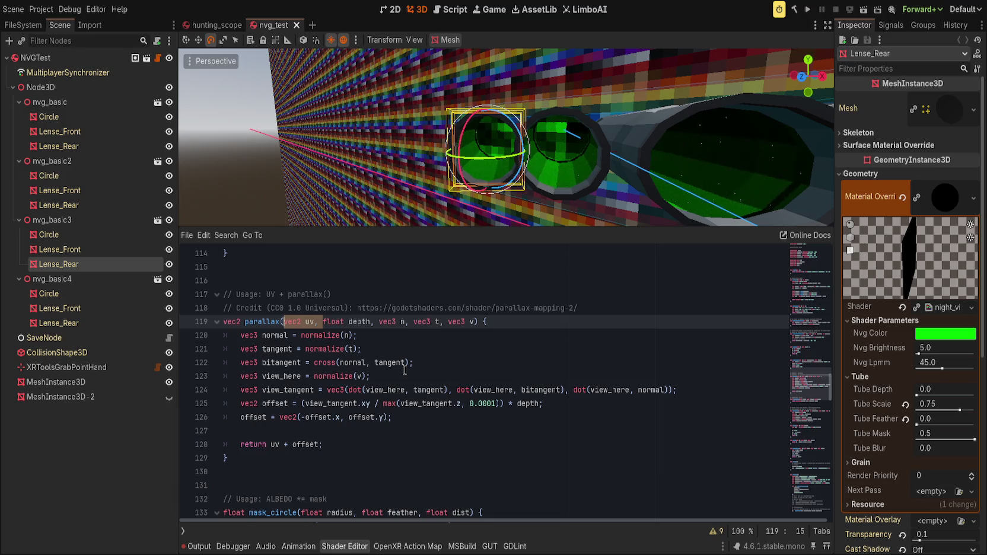
# Remove the uv parameter from parallax() and make it directly return the flipped offset vec2.
pyautogui.press('BackSpace')
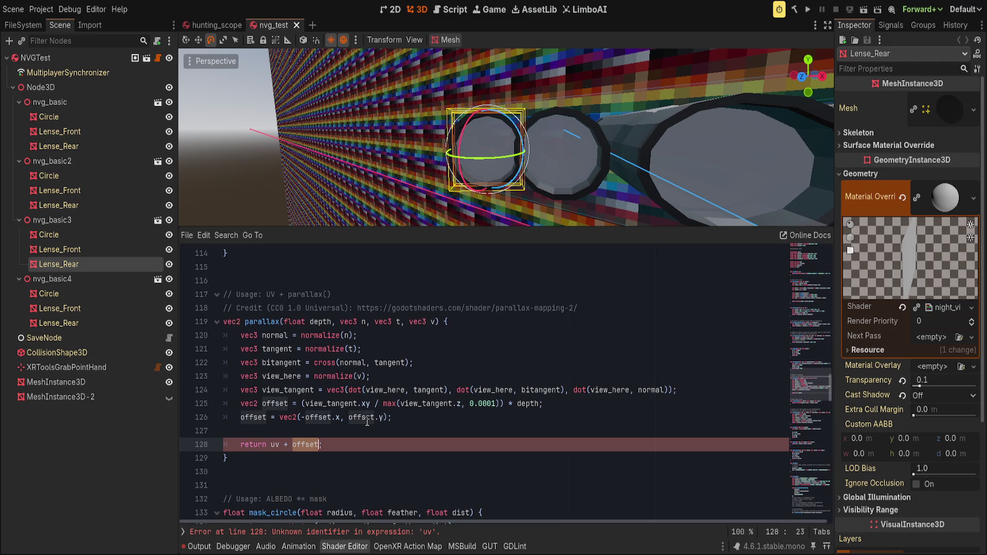
pyautogui.click(292, 444)
pyautogui.press('BackSpace')
pyautogui.press('BackSpace')
pyautogui.press('BackSpace')
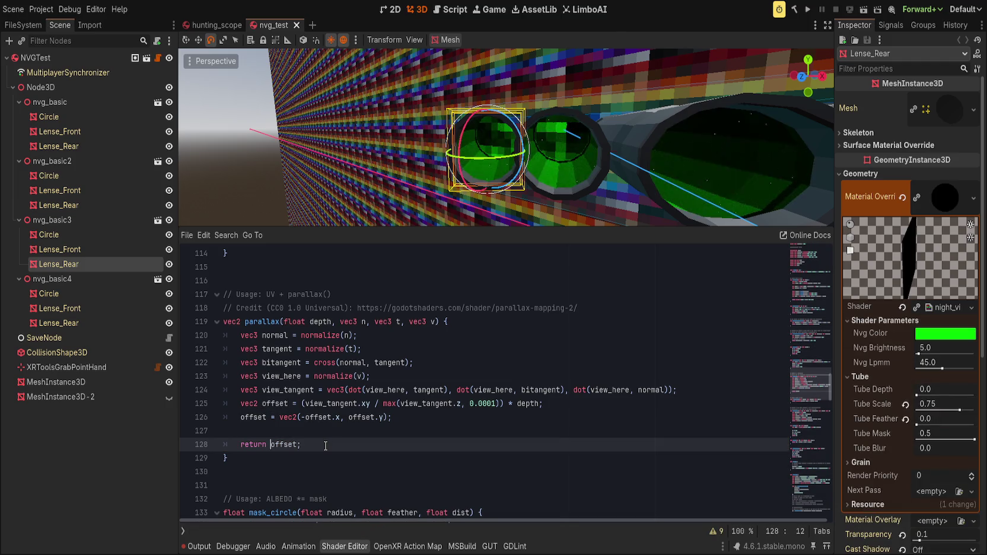
pyautogui.click(279, 418)
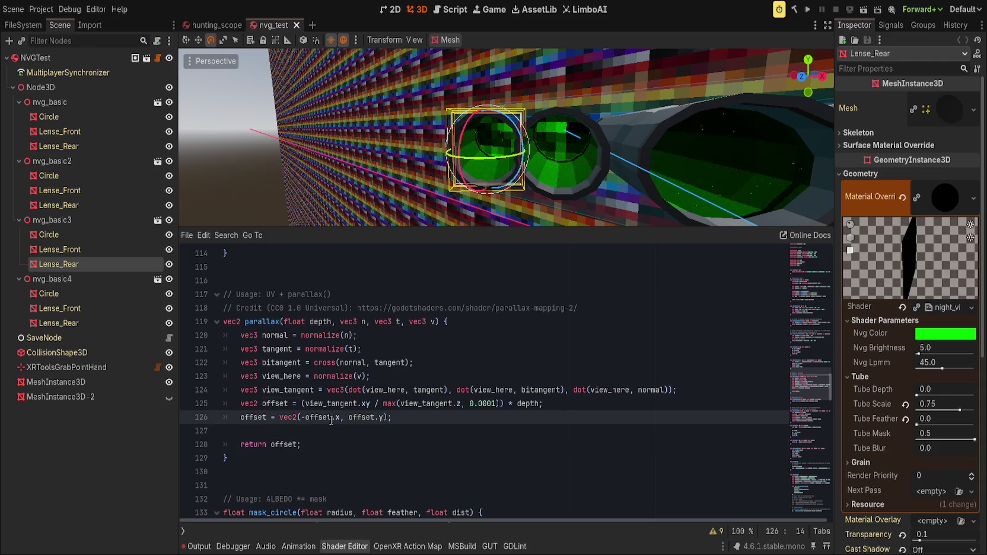
pyautogui.hotkey('shift', 'Home')
pyautogui.write('return')
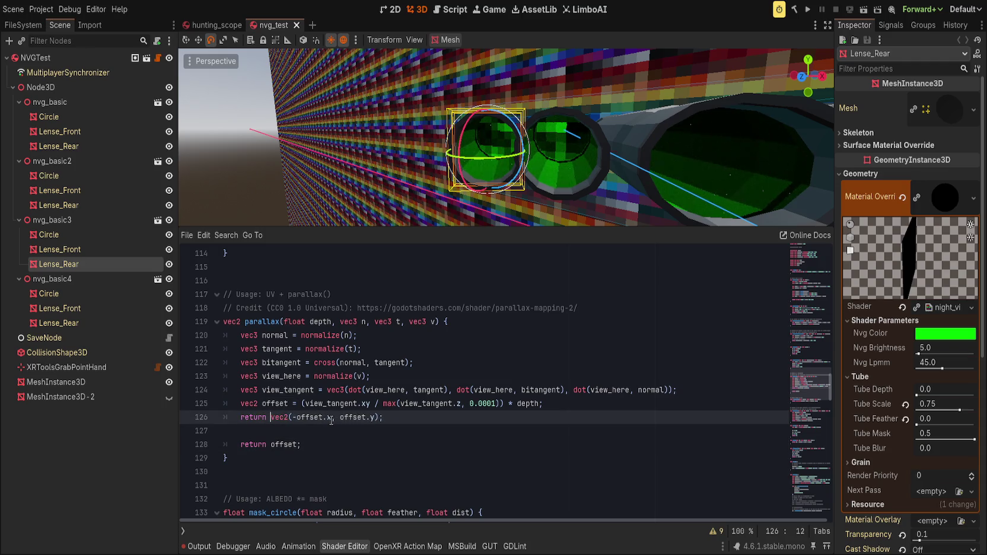
pyautogui.press('Down')
pyautogui.press('Delete')
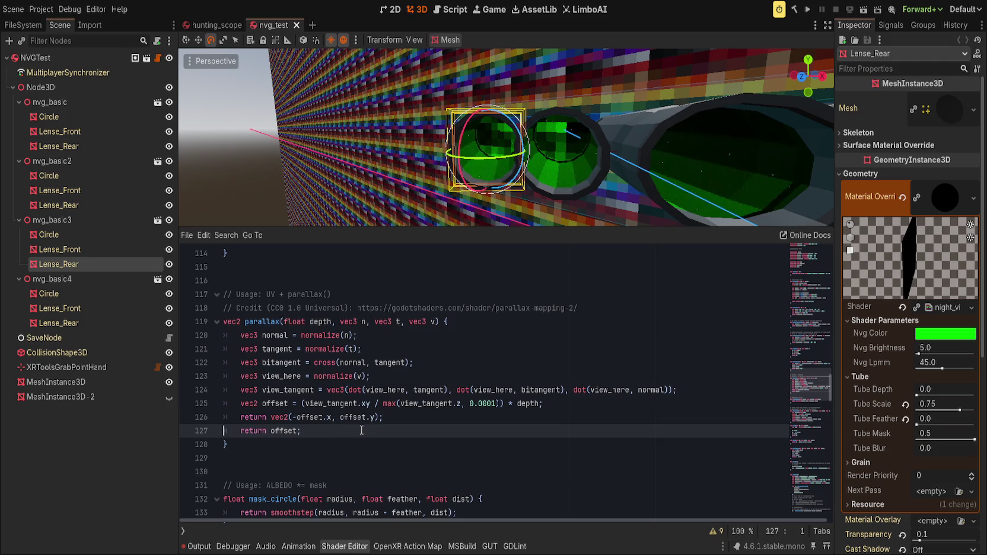
pyautogui.hotkey('shift', 'End')
pyautogui.press('BackSpace')
pyautogui.press('BackSpace')
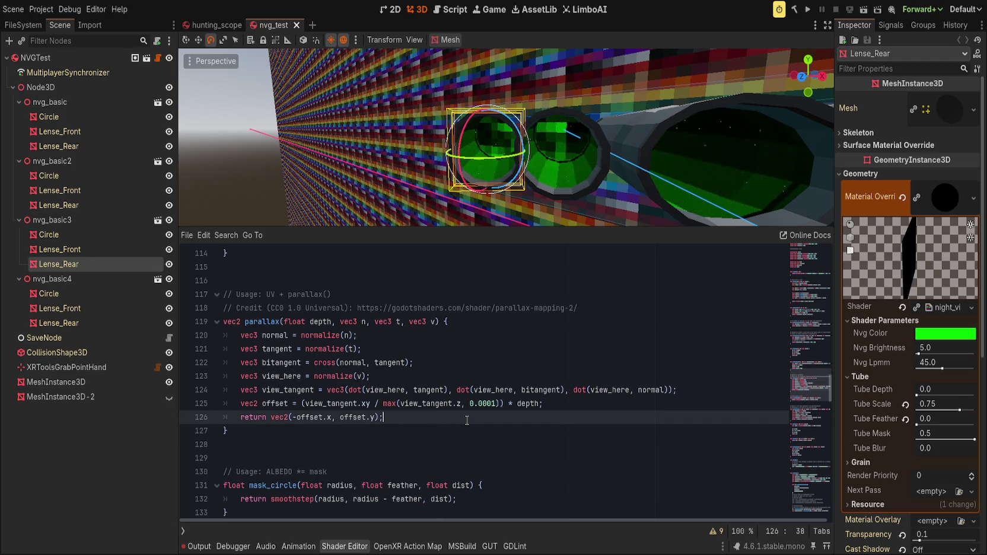
# Adjust the rear lens to Tube Scale 0.934 and Tube Depth 0.597.
pyautogui.doubleClick(262, 322)
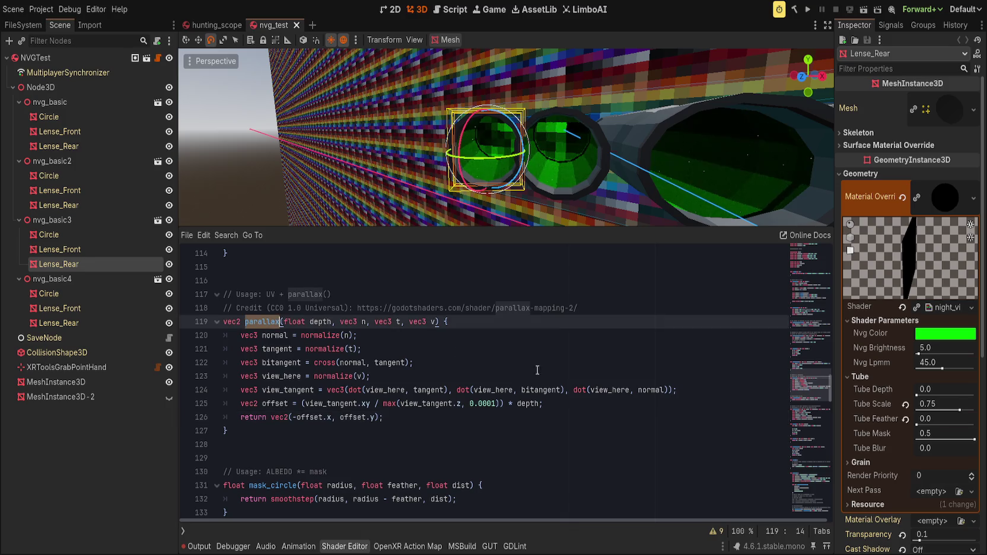
pyautogui.moveTo(953, 410)
pyautogui.mouseDown()
pyautogui.moveTo(969, 410)
pyautogui.moveTo(943, 411)
pyautogui.moveTo(940, 393)
pyautogui.moveTo(922, 394)
pyautogui.mouseUp()
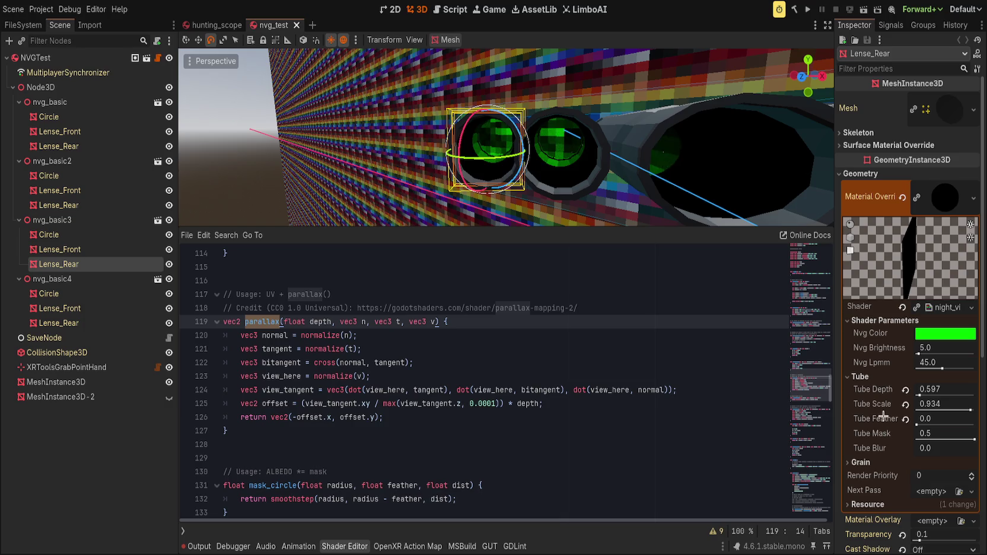
pyautogui.click(460, 418)
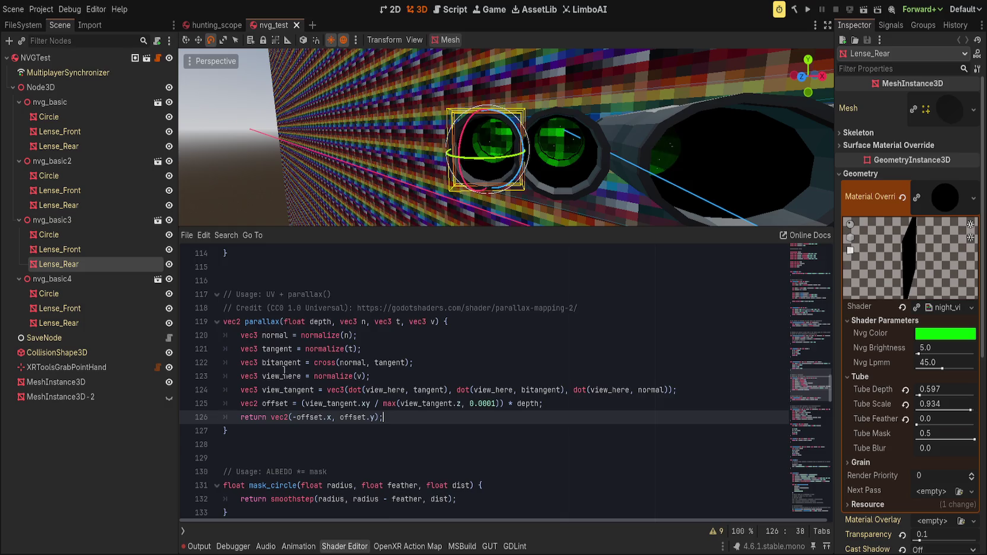
pyautogui.scroll(-10, 343, 450)
pyautogui.scroll(-16, 343, 450)
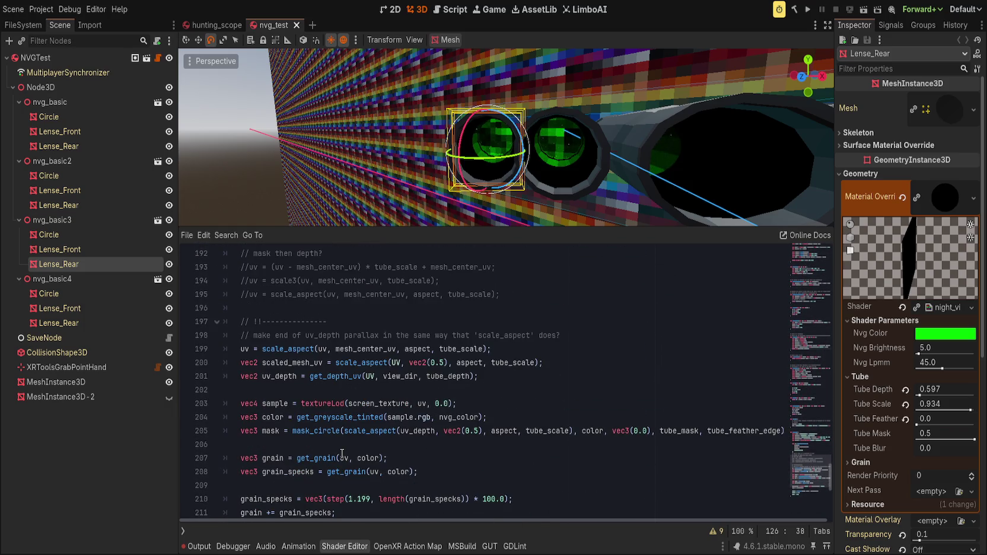
pyautogui.scroll(6, 342, 454)
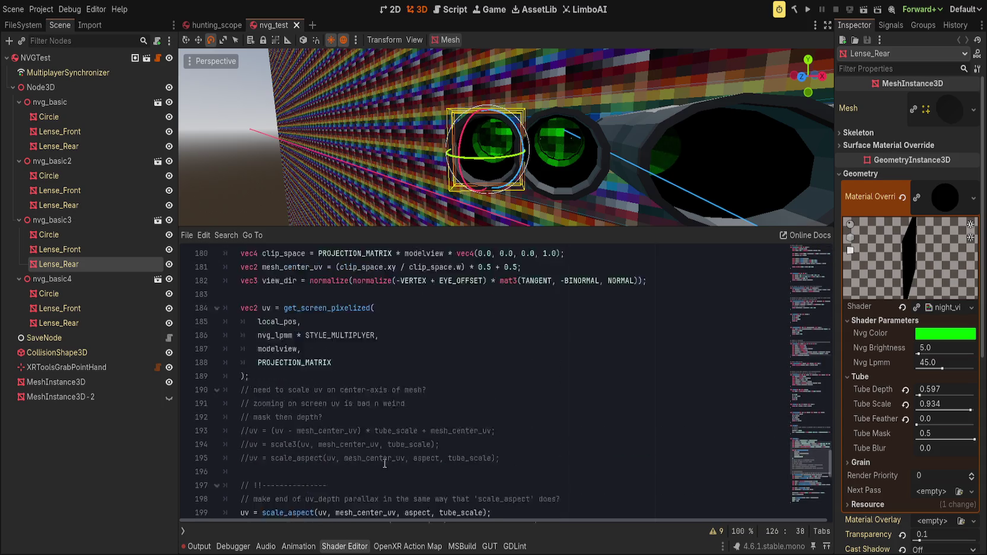
# Add a new fragment() line adding parallax() to local_pos, correcting the misspelled function name.
pyautogui.click(368, 376)
pyautogui.press('Return')
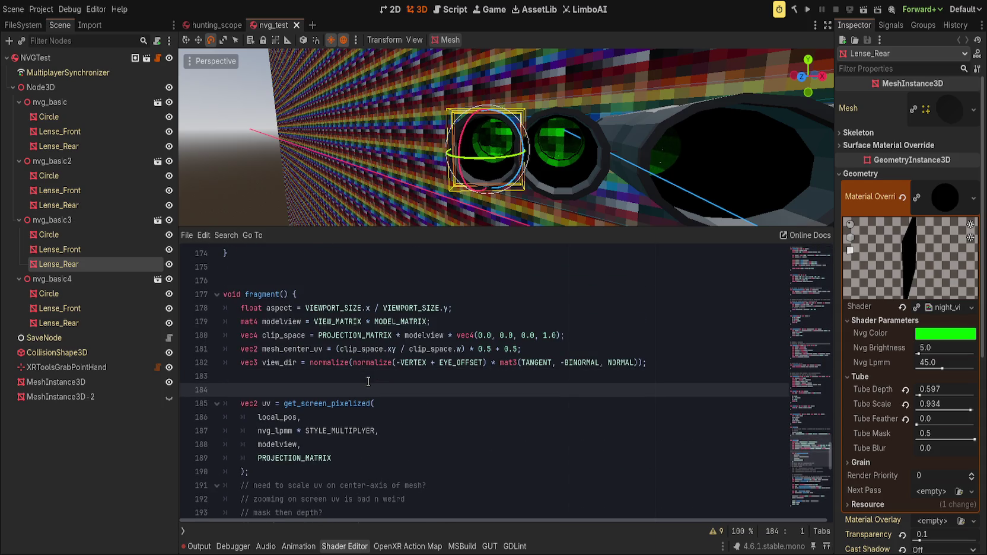
pyautogui.write('local_')
pyautogui.press('Return')
pyautogui.write('+= parallax')
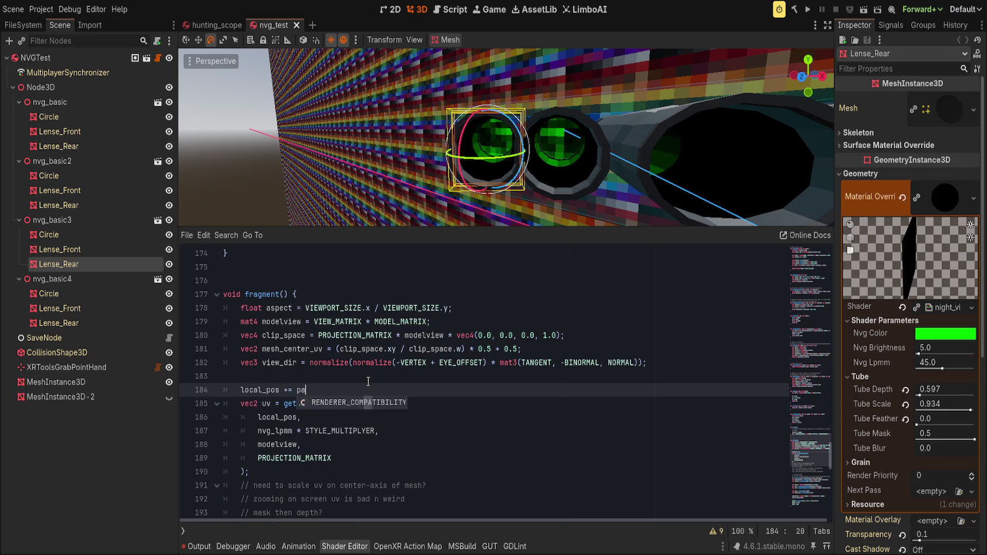
pyautogui.write('(')
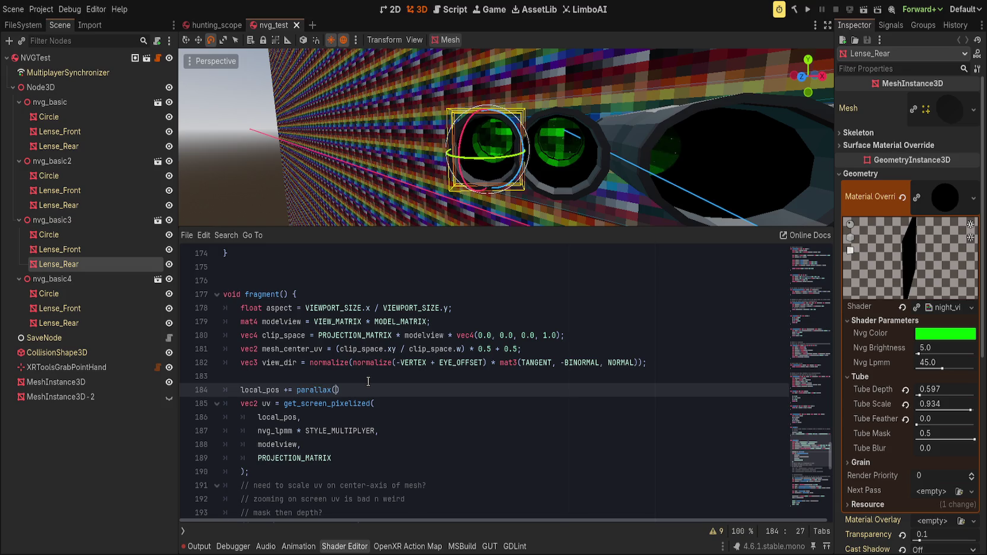
pyautogui.press('BackSpace')
pyautogui.press('BackSpace')
pyautogui.press('BackSpace')
pyautogui.write('ral')
pyautogui.write('ax')
pyautogui.hotkey('ctrl', 'BackSpace')
pyautogui.write('parall')
pyautogui.write('ax(')
pyautogui.press('Left')
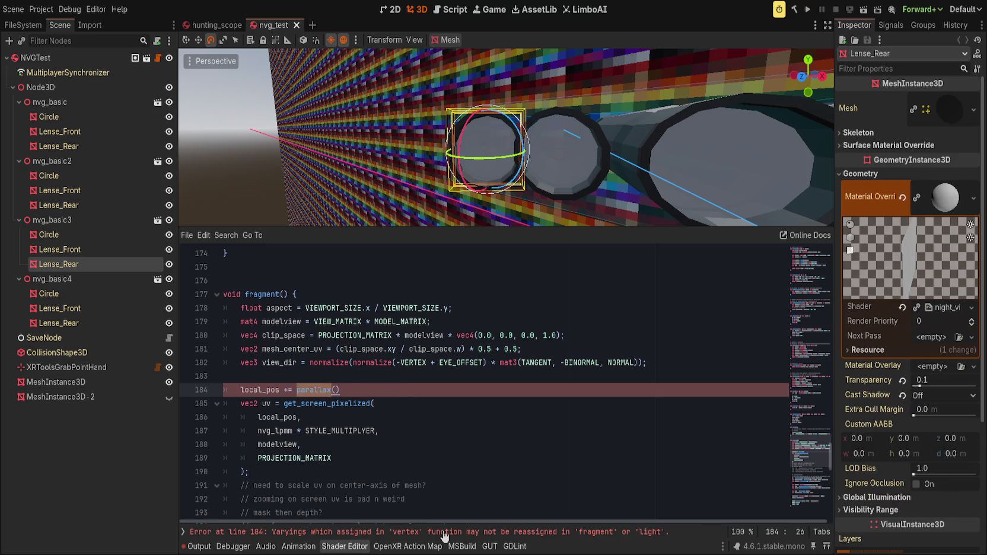
# Fix the call's brackets and wrap it as 'local_pos += vec3(parallax());'.
pyautogui.scroll(5, 385, 439)
pyautogui.scroll(10, 388, 438)
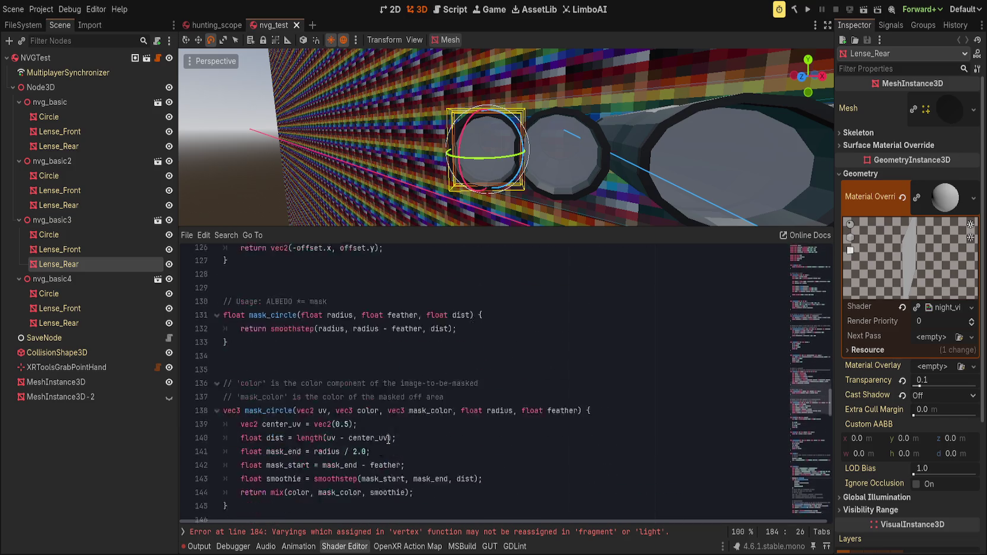
pyautogui.doubleClick(258, 322)
pyautogui.scroll(-20, 341, 412)
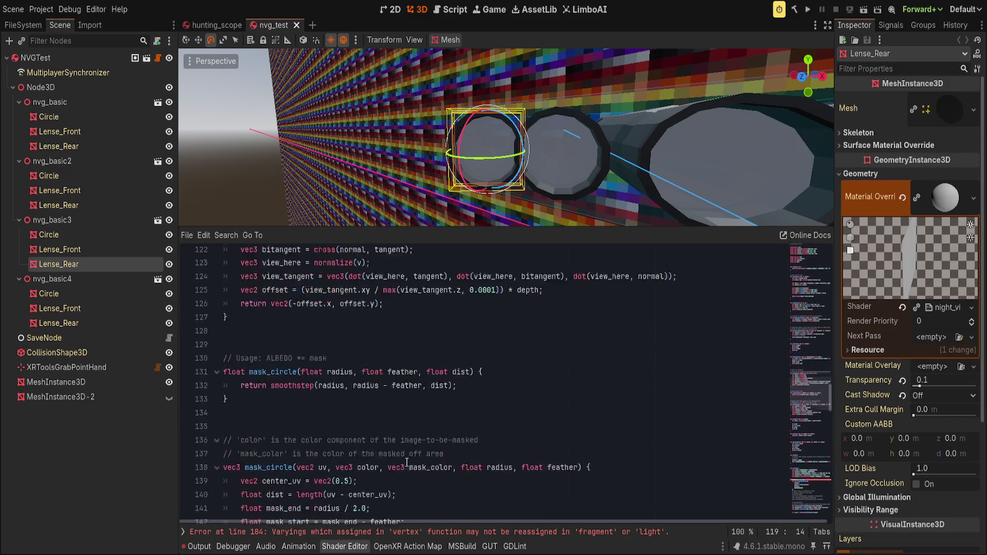
pyautogui.click(361, 389)
pyautogui.press('BackSpace')
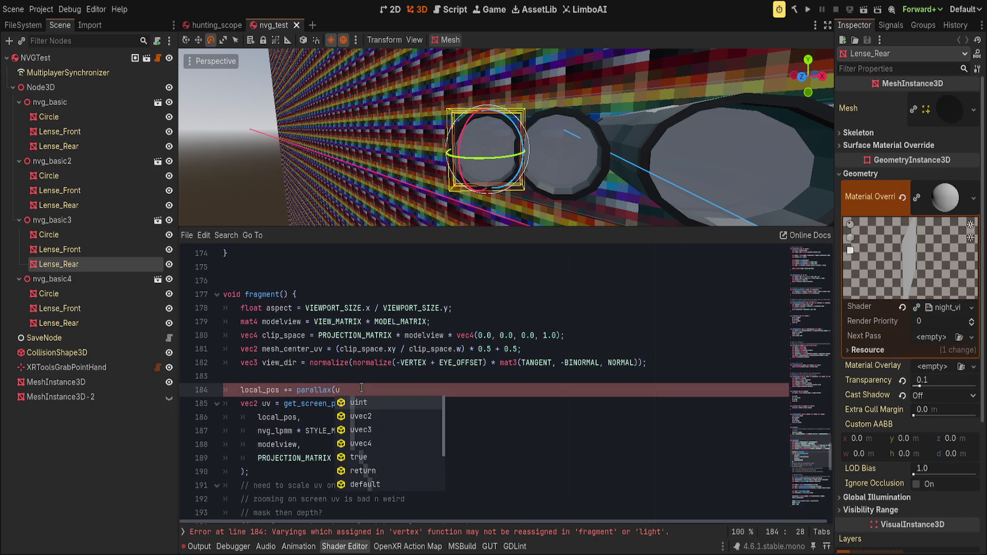
pyautogui.write(',')
pyautogui.press('BackSpace')
pyautogui.write(');')
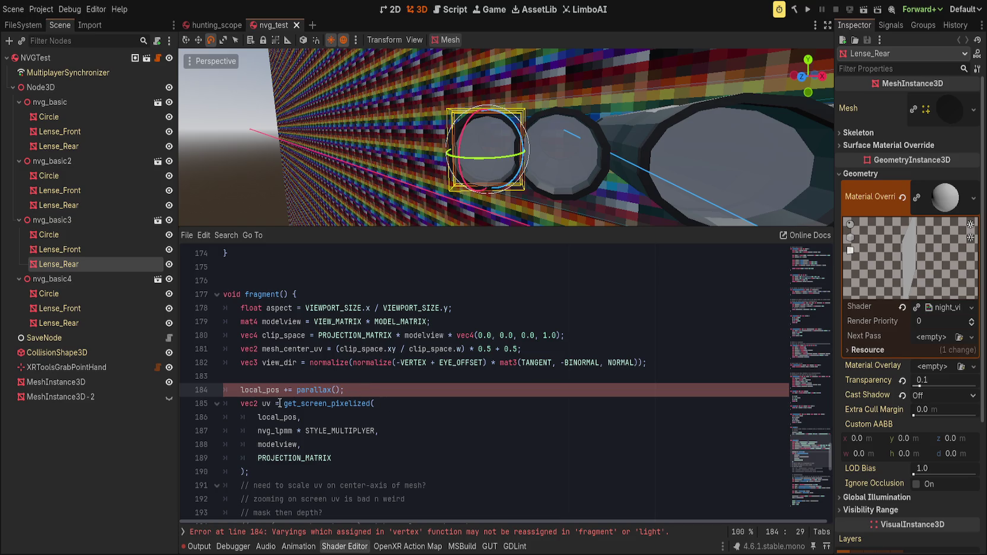
pyautogui.click(297, 390)
pyautogui.write('vec3(')
pyautogui.press('End')
pyautogui.press('Left')
# Insert 'vec2 plax = parallax(tube_depth, NORMAL, TANGENT, VIEW);' above the local_pos line.
pyautogui.hotkey('ctrl', 'shift', 'Return')
pyautogui.write('var p')
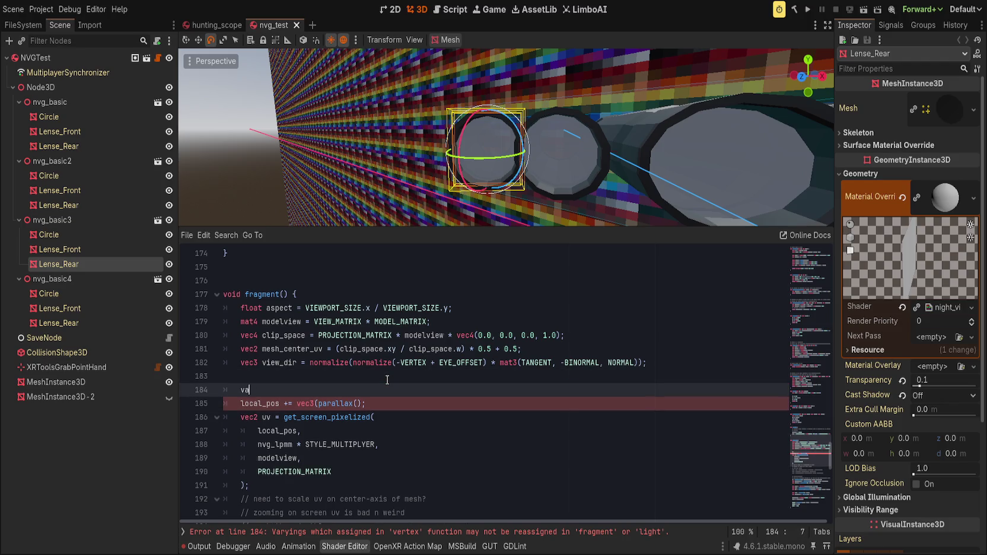
pyautogui.press('BackSpace')
pyautogui.press('BackSpace')
pyautogui.press('BackSpace')
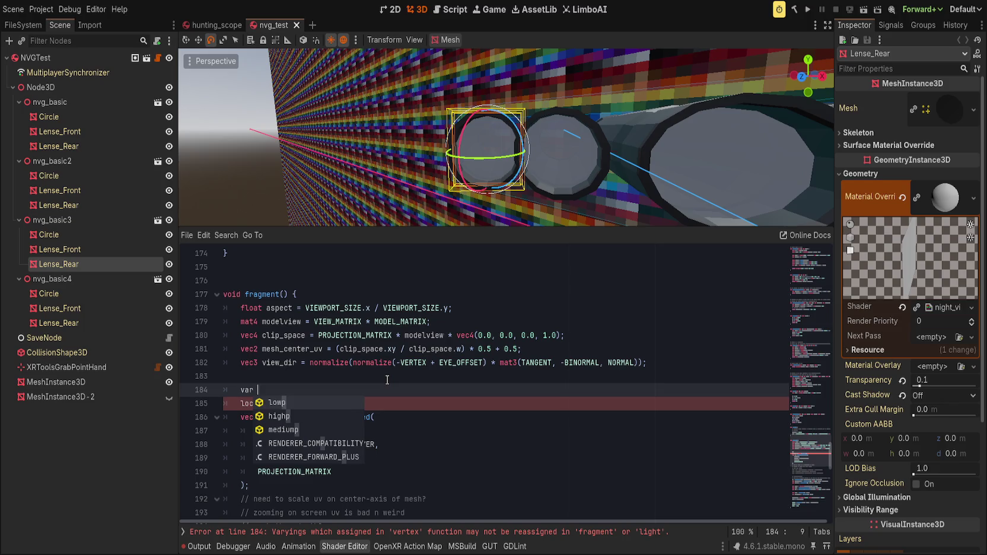
pyautogui.write('vec2')
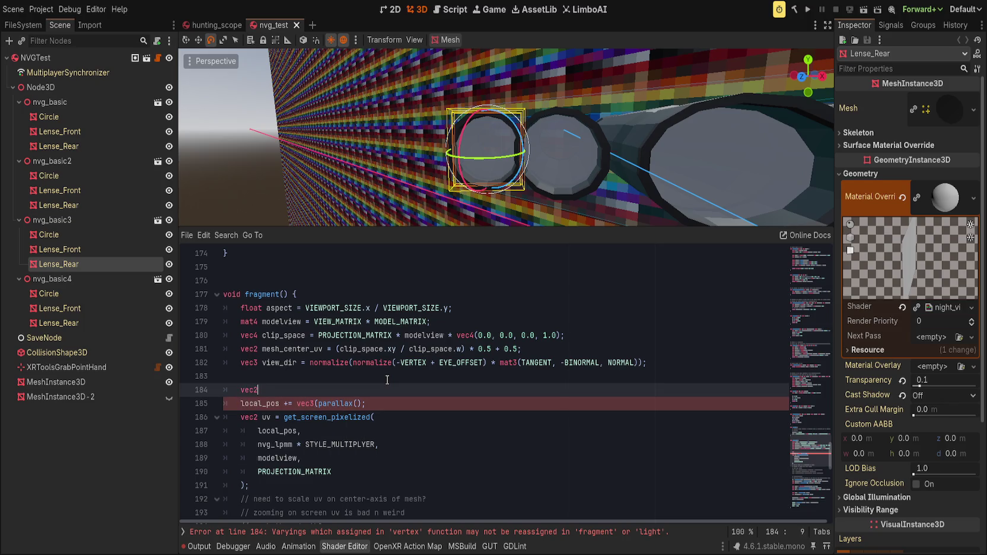
pyautogui.write(' plax')
pyautogui.write(' = paral')
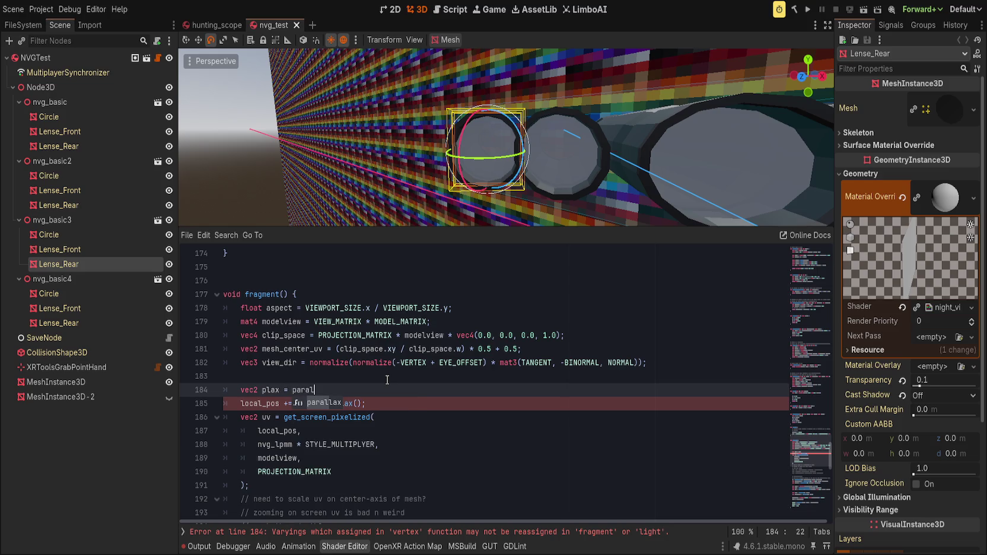
pyautogui.press('Return')
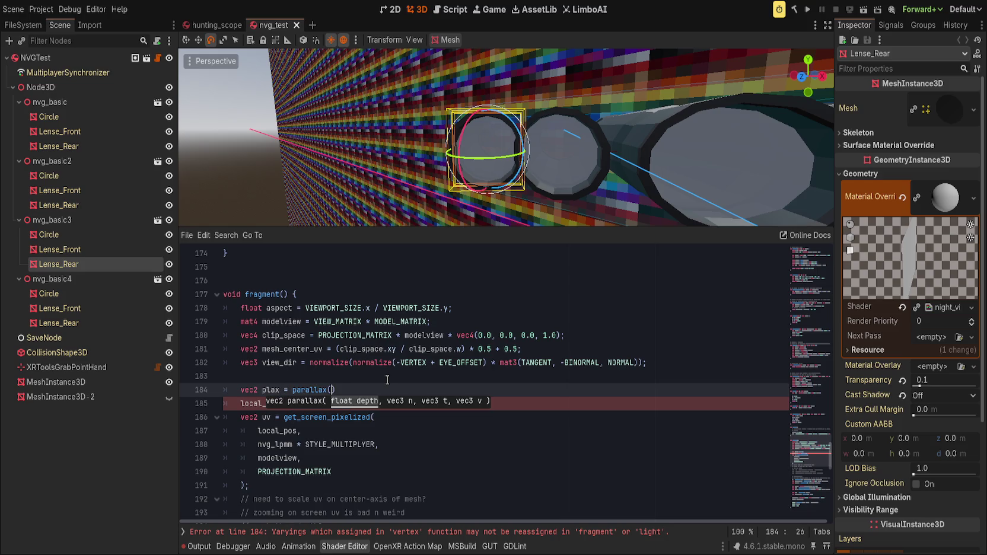
pyautogui.write('tube_depth,')
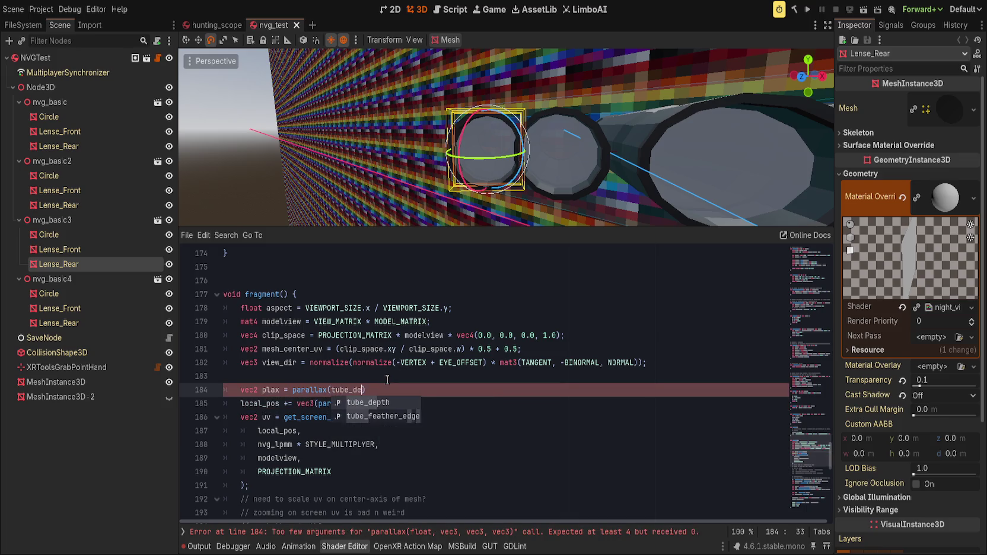
pyautogui.write(' NORMAL, TANGENT, VIEW);')
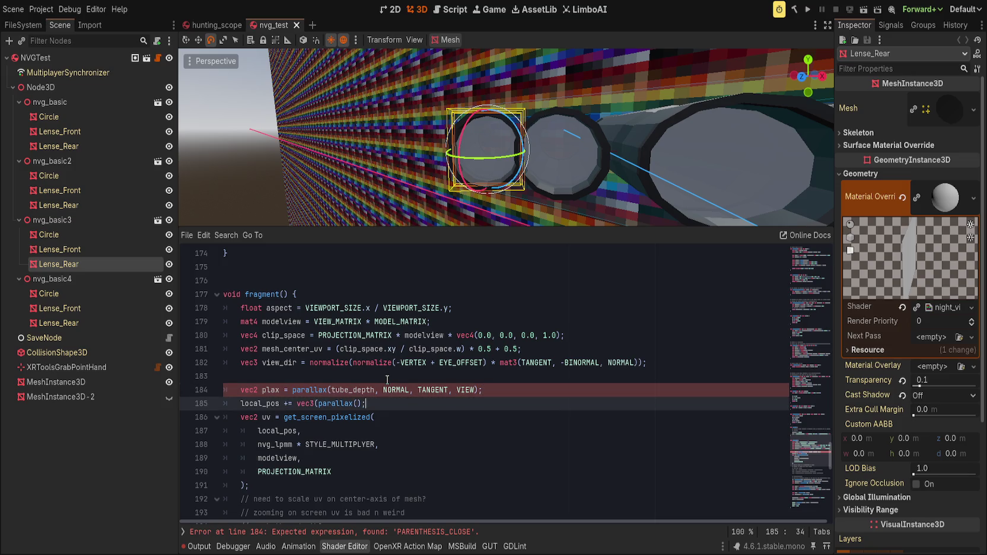
# Change the next line to 'local_pos += vec3(plax.x, plax.y, 0.0);'.
pyautogui.press('Down')
pyautogui.press('Left')
pyautogui.hotkey('ctrl', 'BackSpace')
pyautogui.hotkey('ctrl', 'BackSpace')
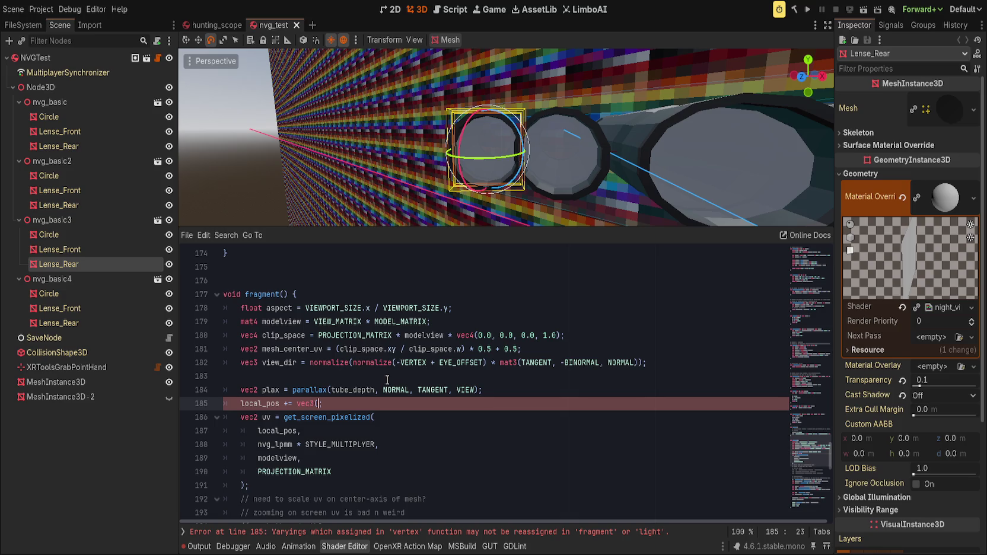
pyautogui.write('plax.x, p')
pyautogui.write('lax.y, ')
pyautogui.write('0.0);')
pyautogui.press('End')
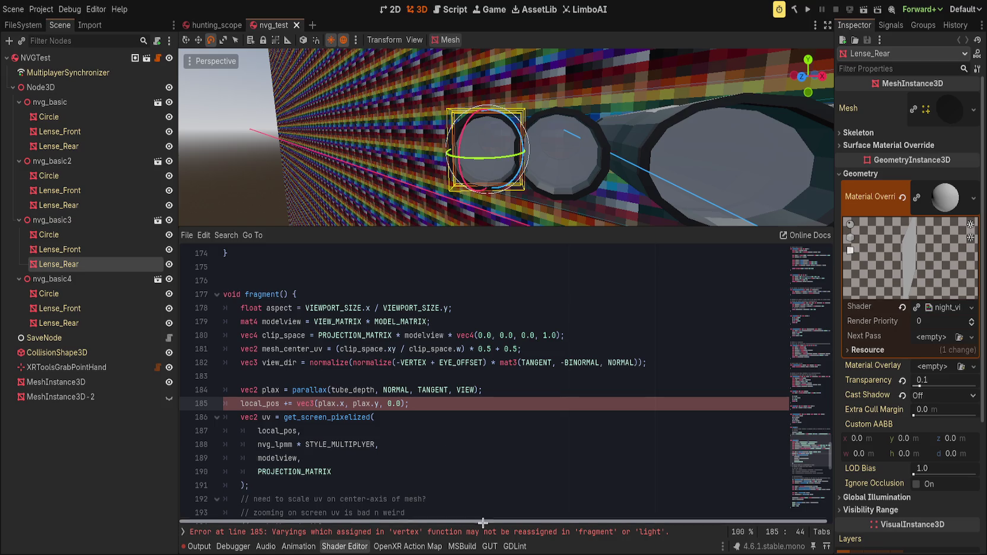
pyautogui.click(343, 532)
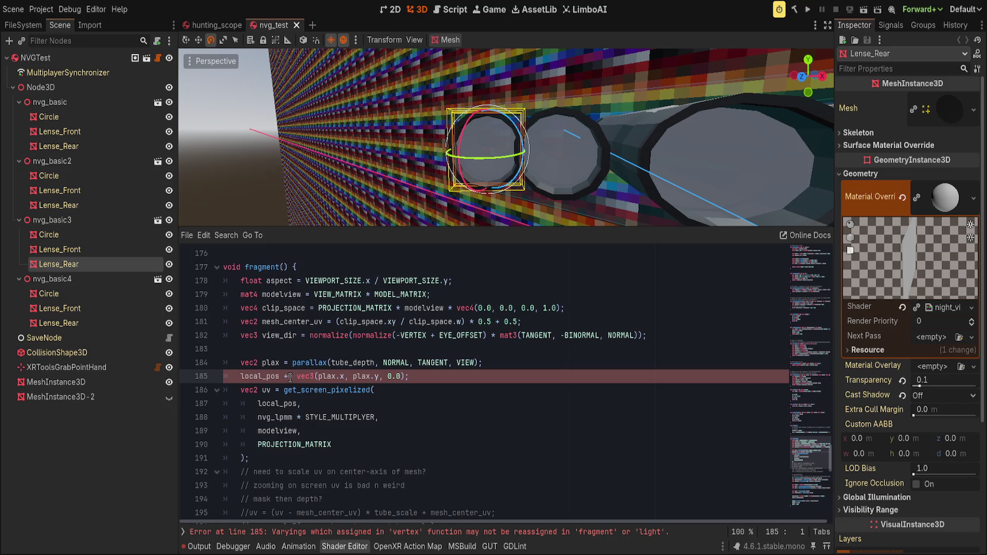
# Move the vec3 plax offset into get_screen_pixelized's local_pos argument and delete the local_pos += line.
pyautogui.click(496, 368)
pyautogui.moveTo(408, 377); pyautogui.dragTo(297, 377)
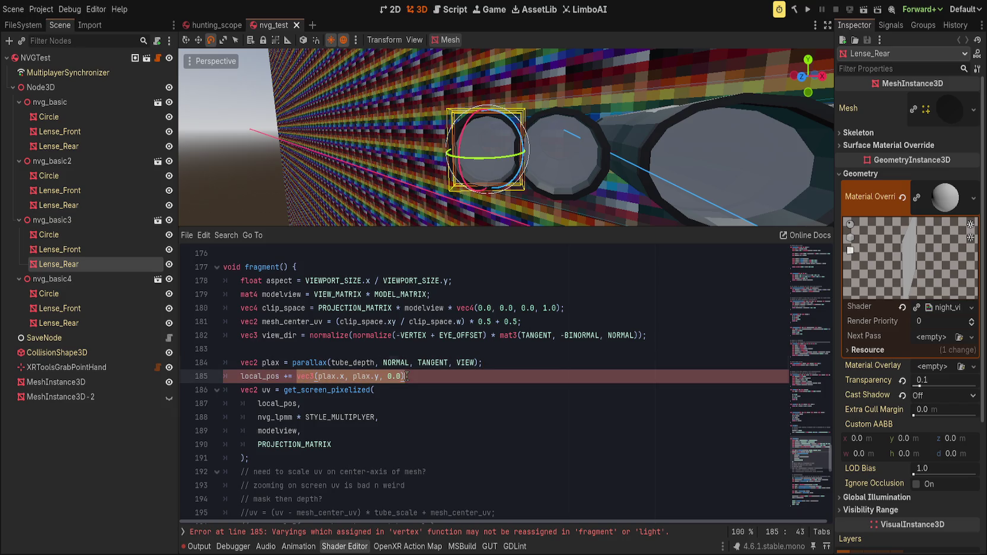
pyautogui.press('BackSpace')
pyautogui.click(298, 403)
pyautogui.write('+')
pyautogui.write('vec3(plax.x, plax.y, 0.0)')
pyautogui.click(425, 374)
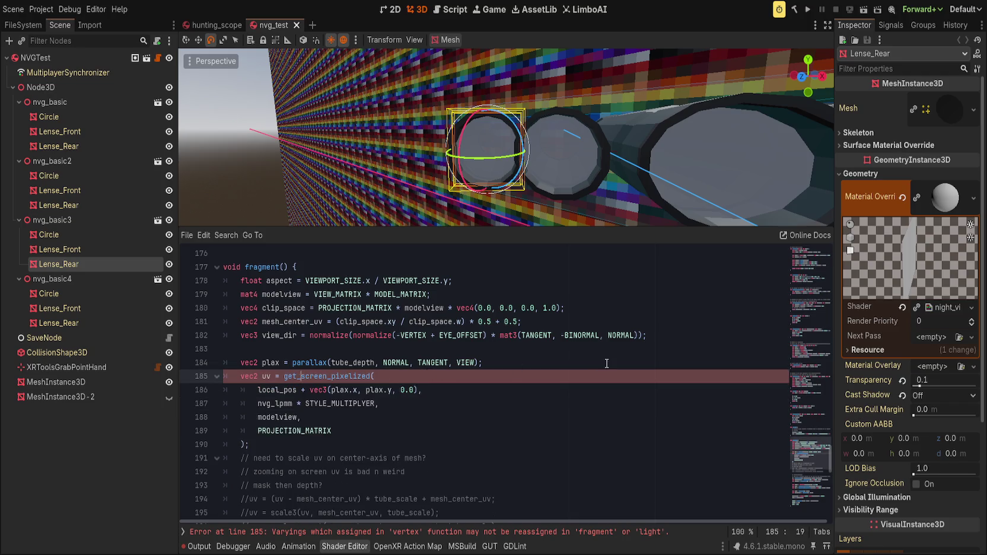
pyautogui.hotkey('ctrl', 'shift', 'k')
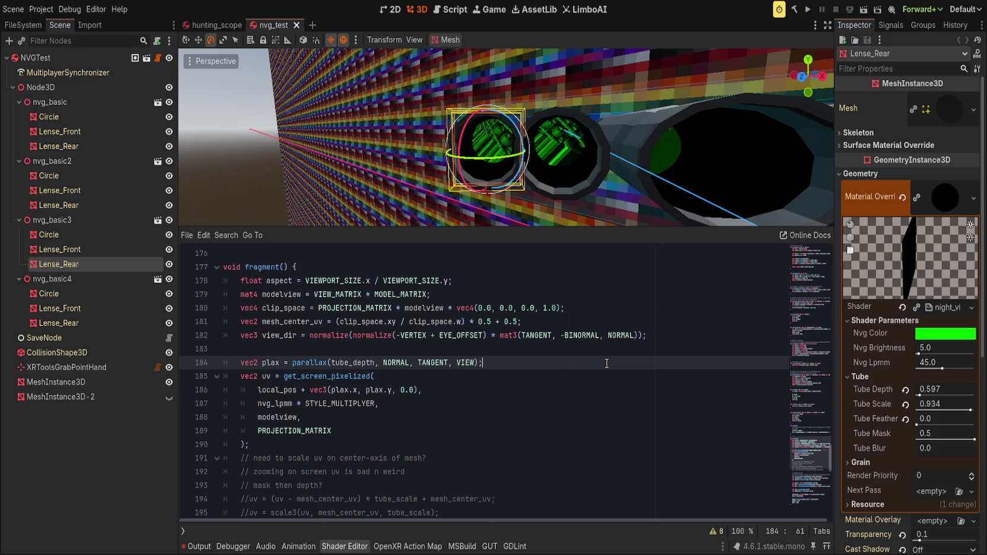
# Tune Tube Depth to about 0.509 and review the VIEW argument of the parallax call on line 184.
pyautogui.moveTo(917, 391); pyautogui.dragTo(881, 391)
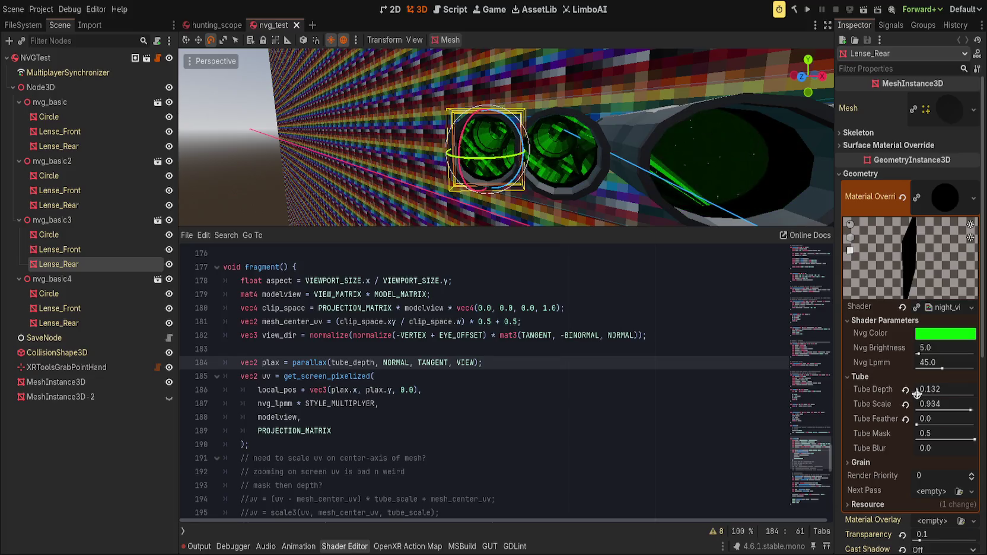
pyautogui.moveTo(614, 158); pyautogui.dragTo(605, 135)
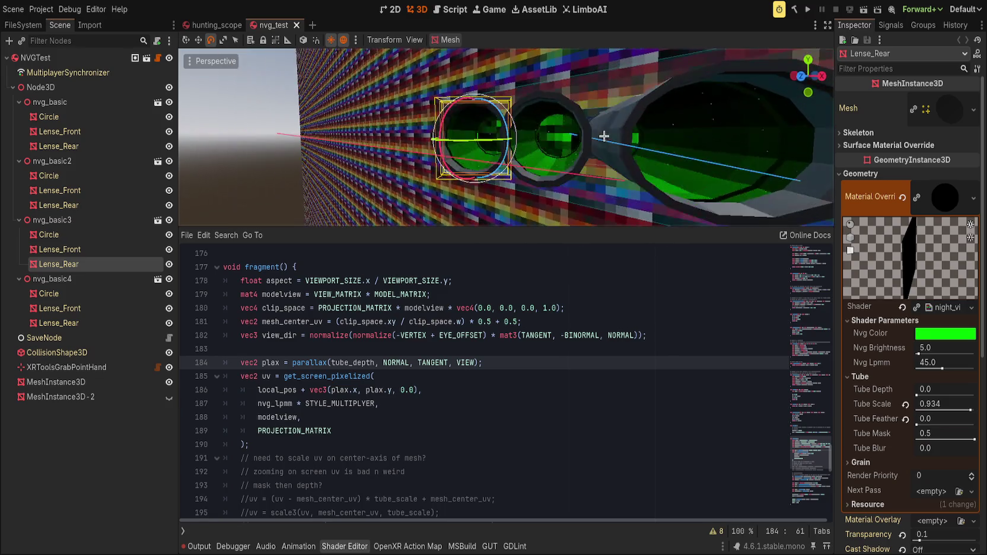
pyautogui.moveTo(938, 388)
pyautogui.mouseDown()
pyautogui.moveTo(979, 389)
pyautogui.moveTo(964, 388)
pyautogui.mouseUp()
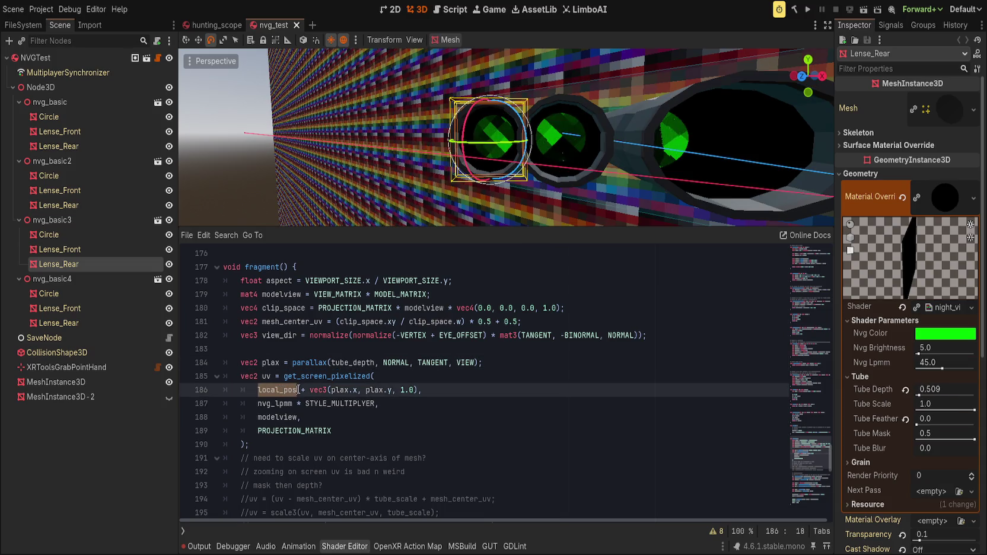
pyautogui.click(520, 364)
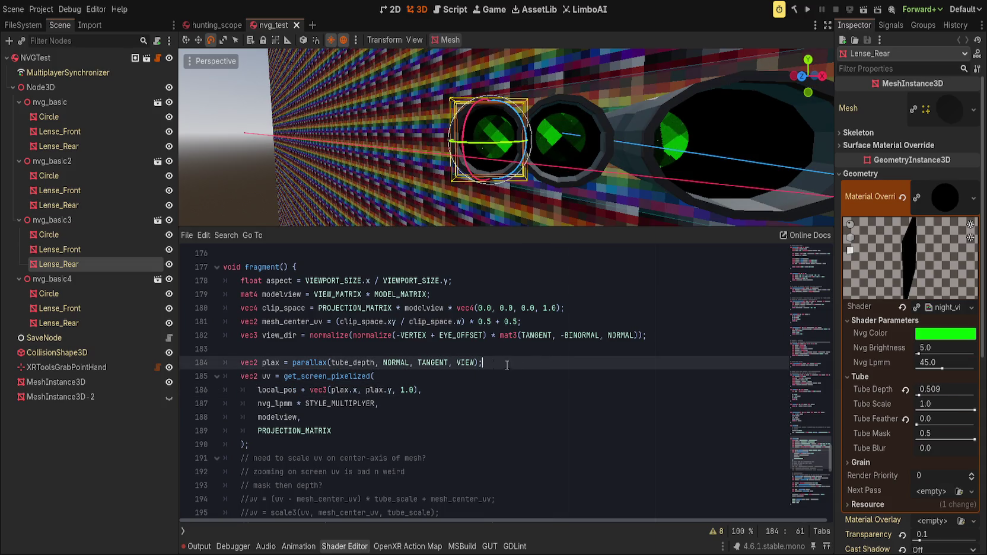
pyautogui.click(462, 363)
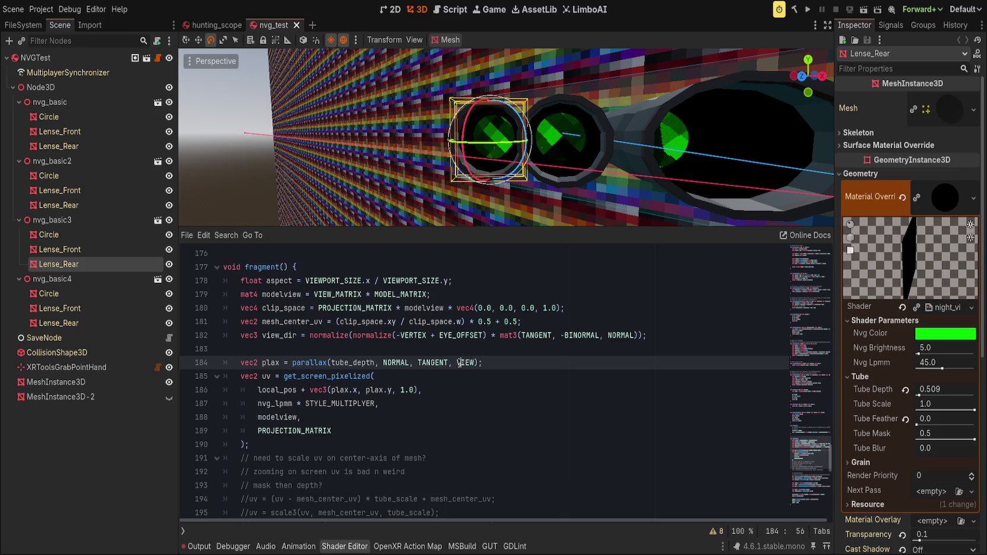
pyautogui.click(522, 359)
pyautogui.doubleClick(320, 363)
pyautogui.click(469, 365)
pyautogui.doubleClick(468, 364)
# Begin line 185 with 'vec3' after the parallax line, then review the parallax function above.
pyautogui.click(558, 364)
pyautogui.press('Return')
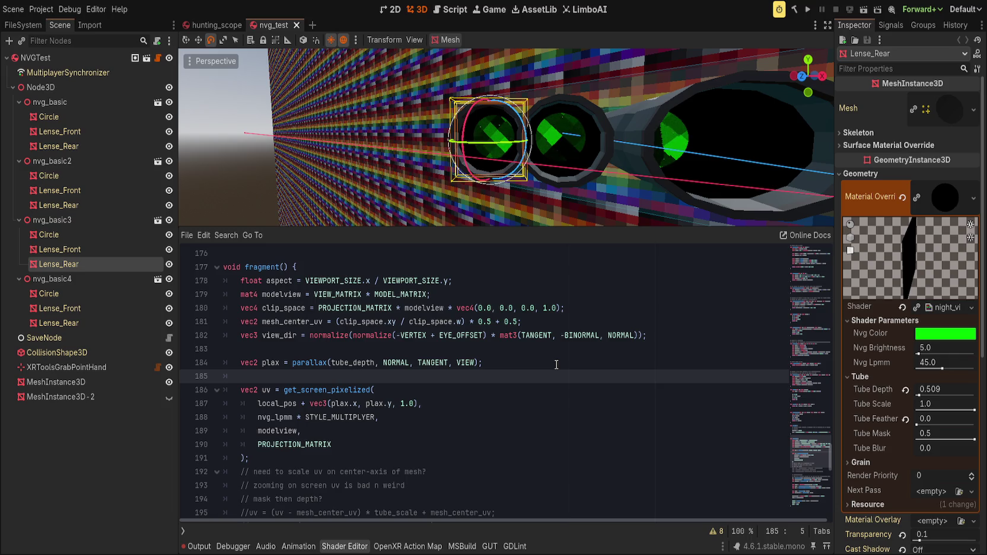
pyautogui.write('vec3')
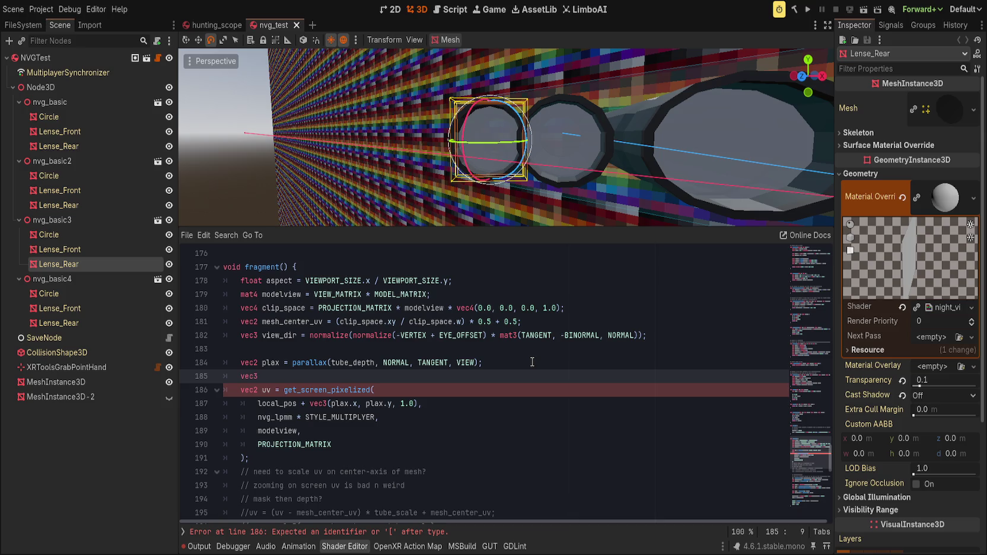
pyautogui.scroll(15, 532, 362)
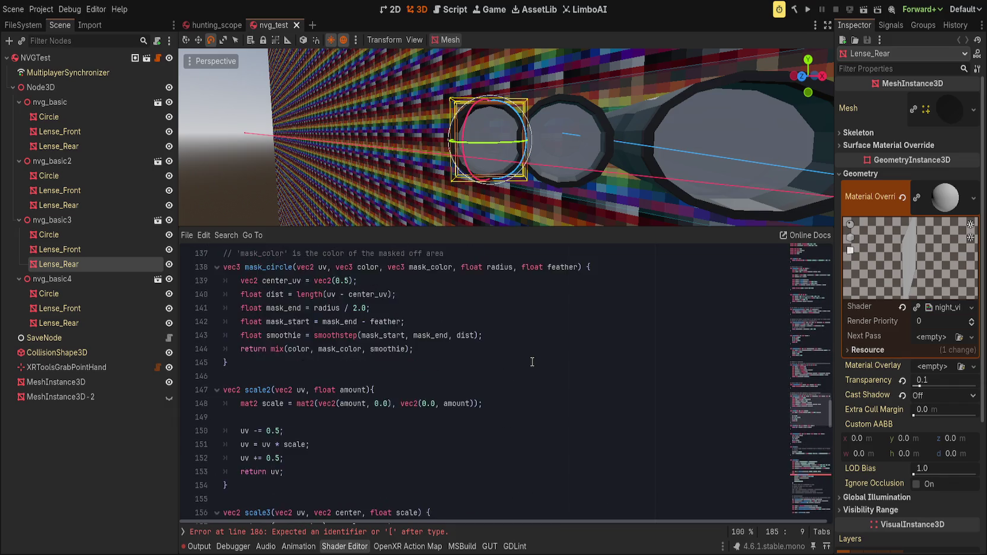
pyautogui.scroll(4, 532, 362)
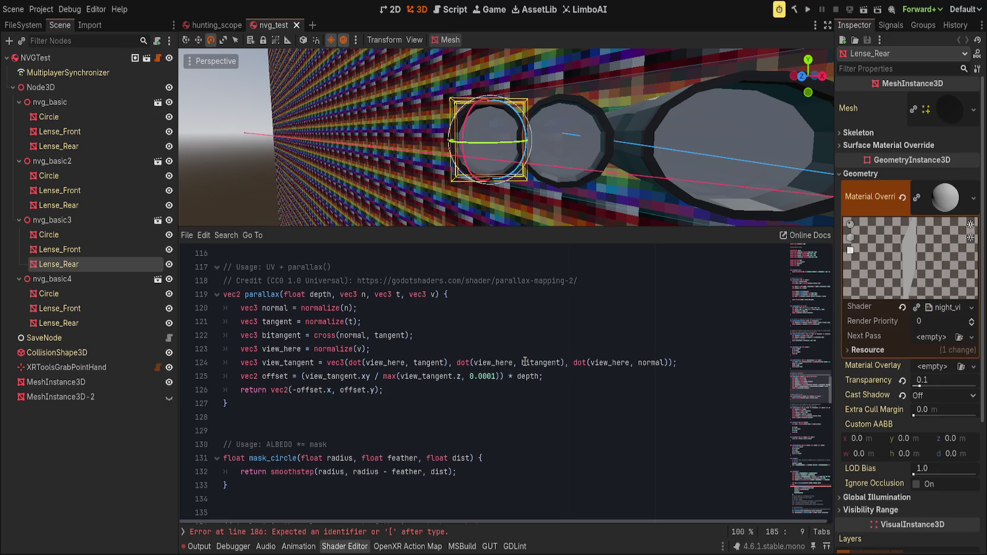
pyautogui.scroll(-18, 525, 360)
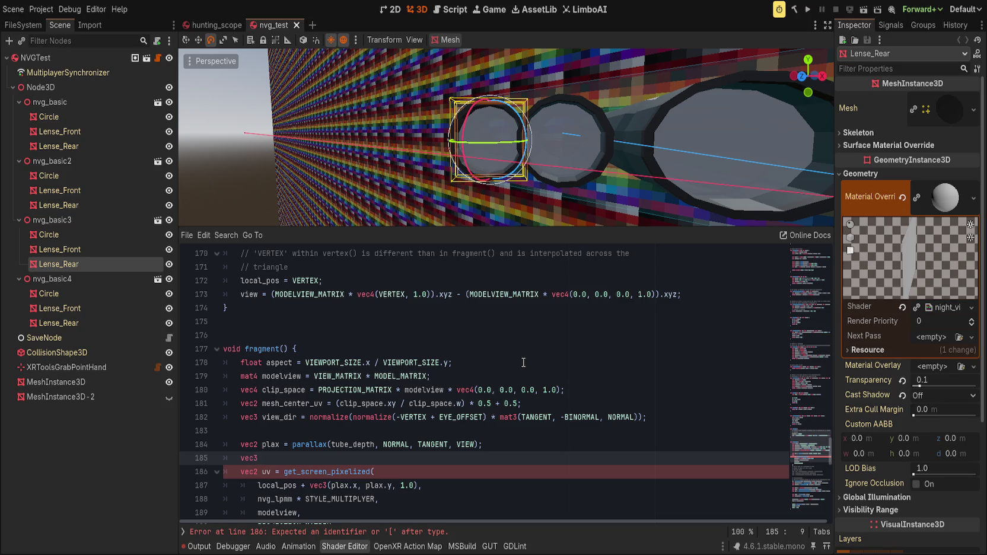
# Name the new vec3 view_dir_local, then review get_screen_pixelized and vertex()'s local_pos and view assignments.
pyautogui.write('view_local')
pyautogui.press('BackSpace')
pyautogui.press('BackSpace')
pyautogui.press('BackSpace')
pyautogui.write('_dir_local =')
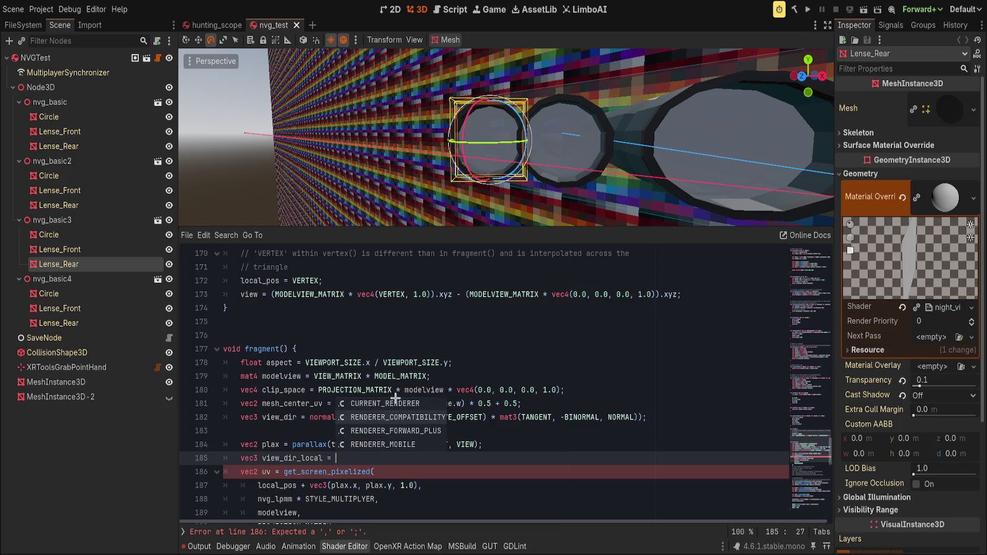
pyautogui.scroll(-1, 336, 444)
pyautogui.click(416, 458)
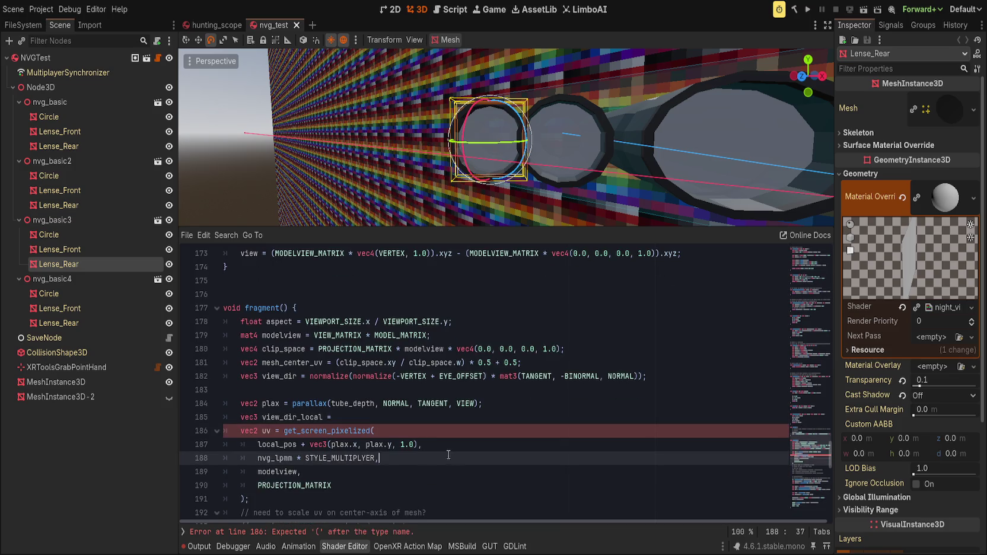
pyautogui.click(371, 431)
pyautogui.scroll(20, 356, 451)
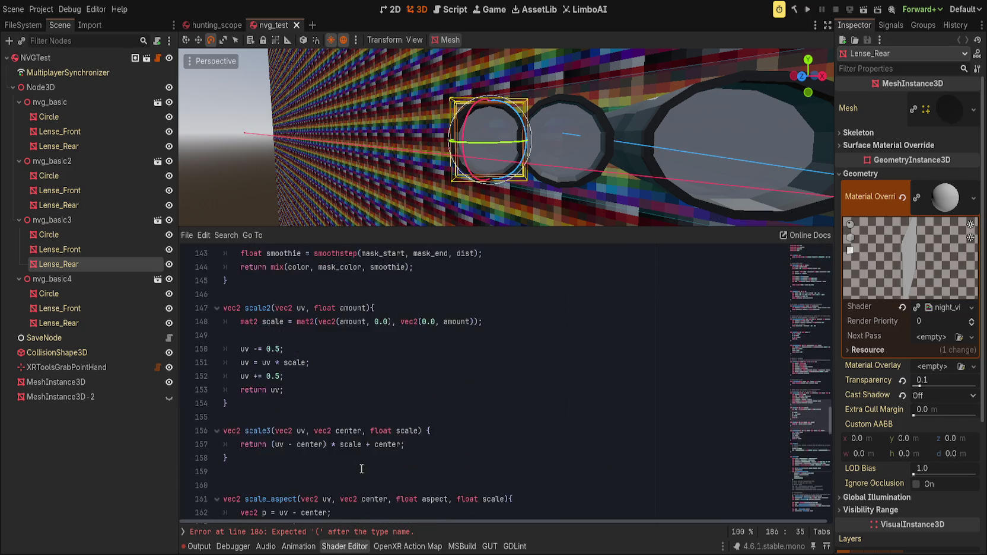
pyautogui.scroll(9, 360, 469)
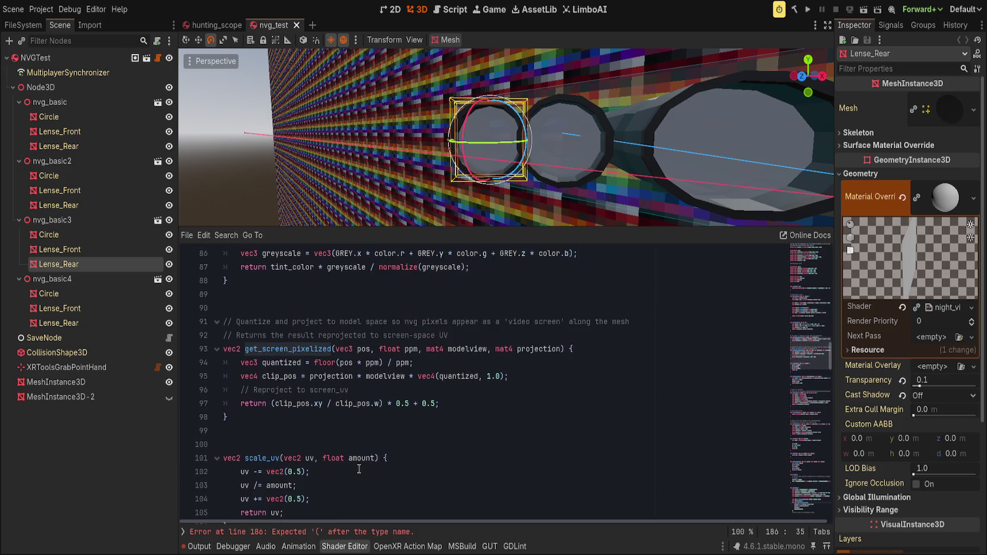
pyautogui.click(463, 364)
pyautogui.click(514, 376)
pyautogui.click(517, 390)
pyautogui.click(521, 406)
pyautogui.scroll(-6, 425, 485)
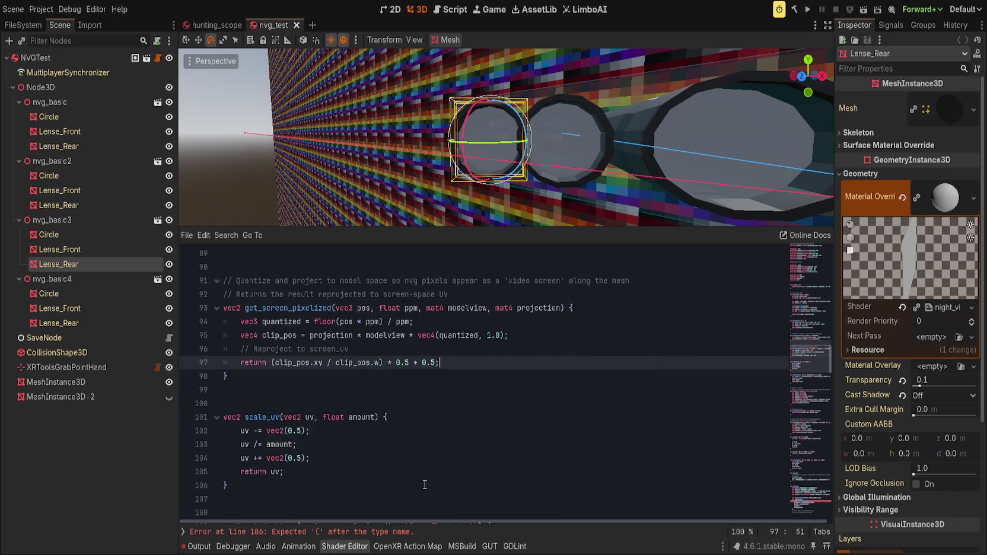
pyautogui.scroll(-20, 425, 485)
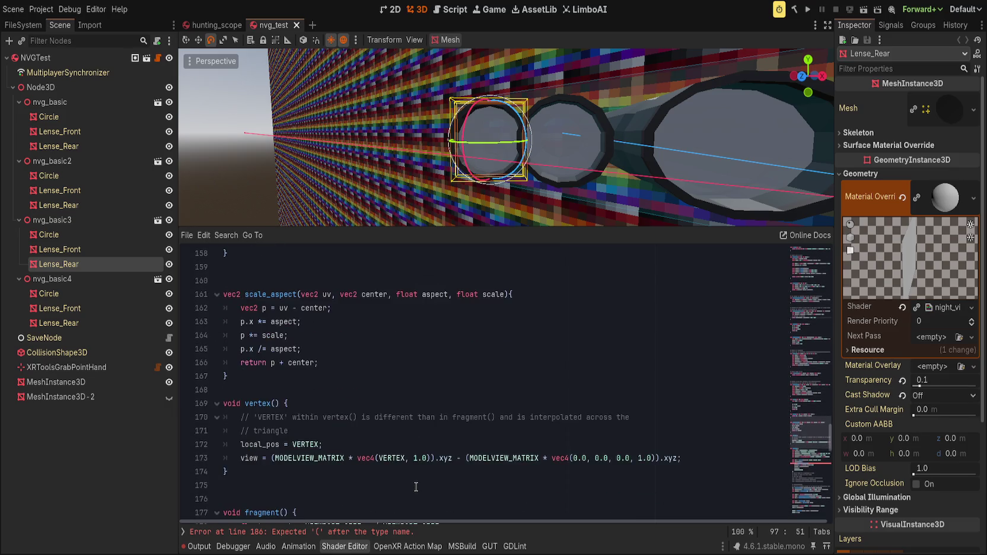
pyautogui.scroll(2, 432, 458)
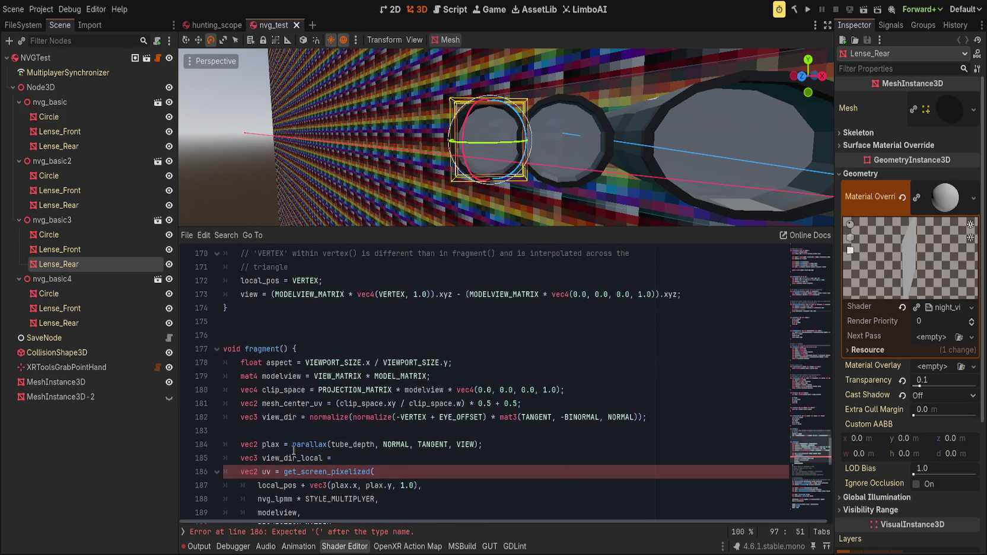
pyautogui.scroll(2, 315, 424)
pyautogui.click(309, 362)
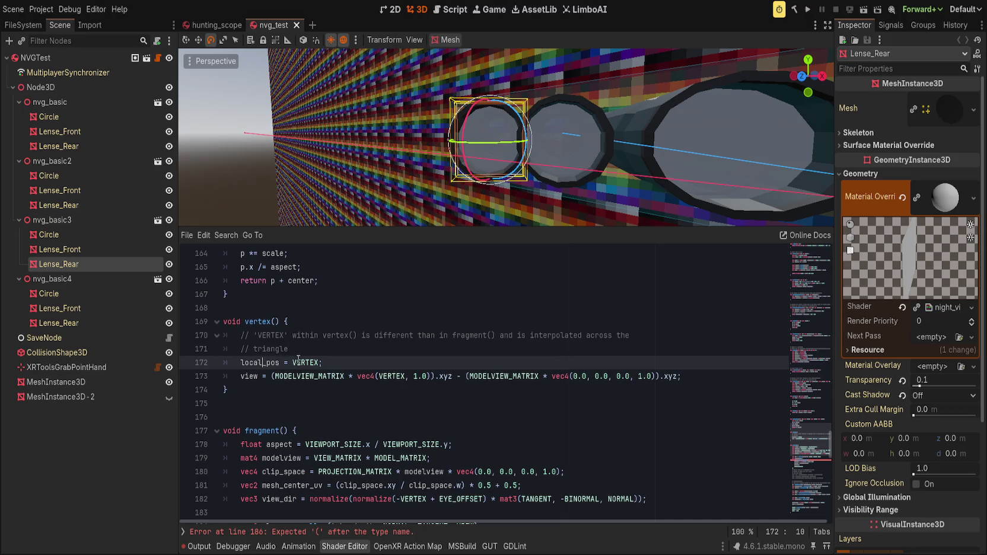
pyautogui.click(257, 378)
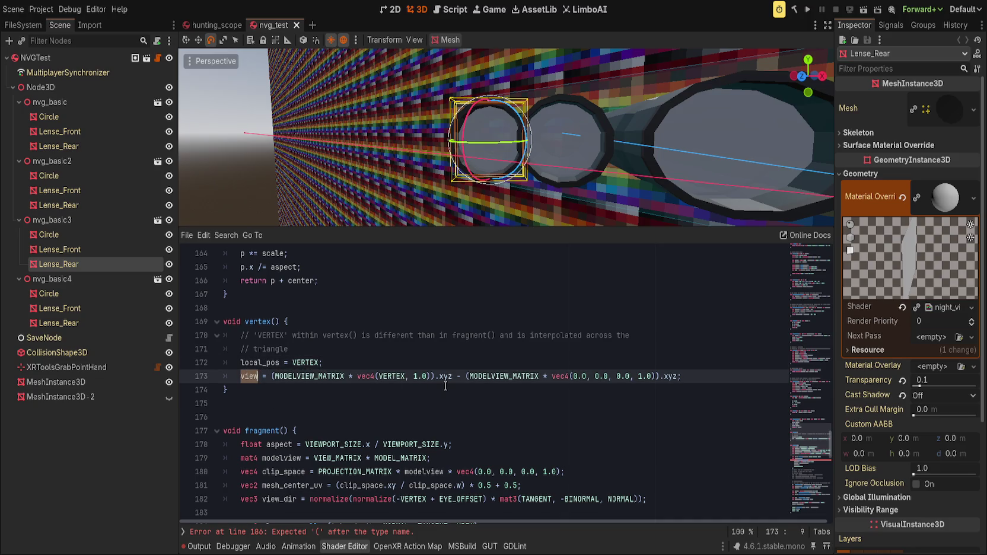
pyautogui.scroll(-3, 445, 386)
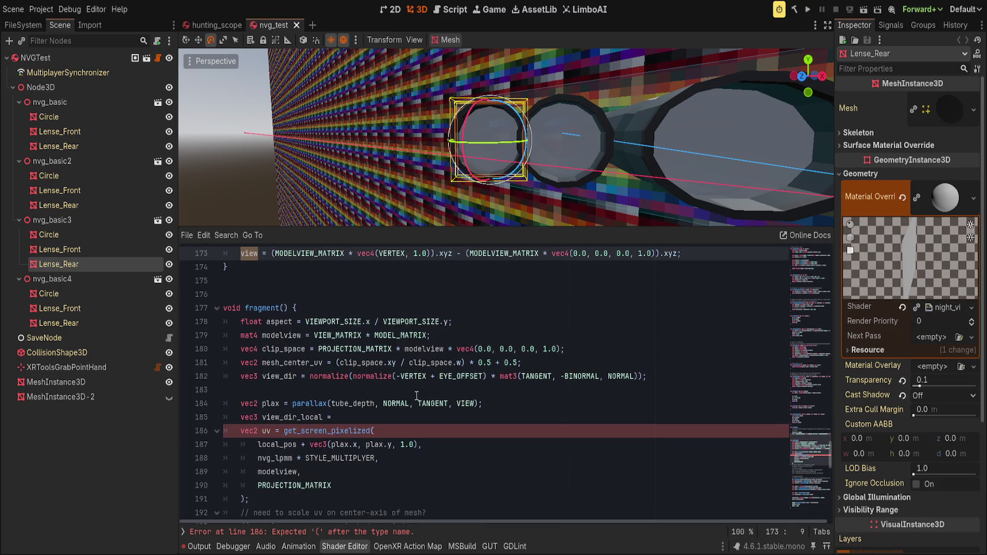
# Complete it as 'normalize(vec4(VIEW, 0.0) * modelview).xyz;', fixing the parentheses and semicolon.
pyautogui.click(360, 419)
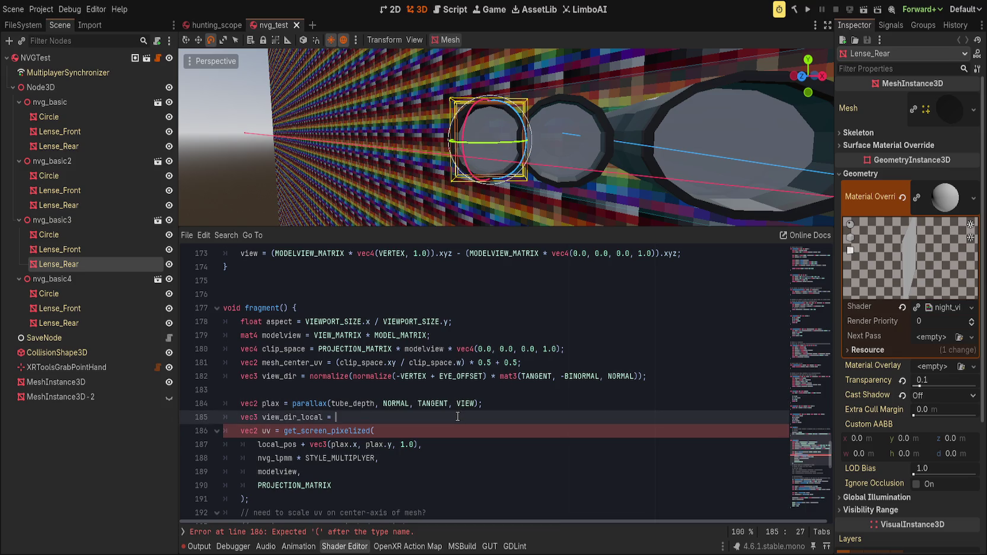
pyautogui.write('normalize')
pyautogui.write('(vec4')
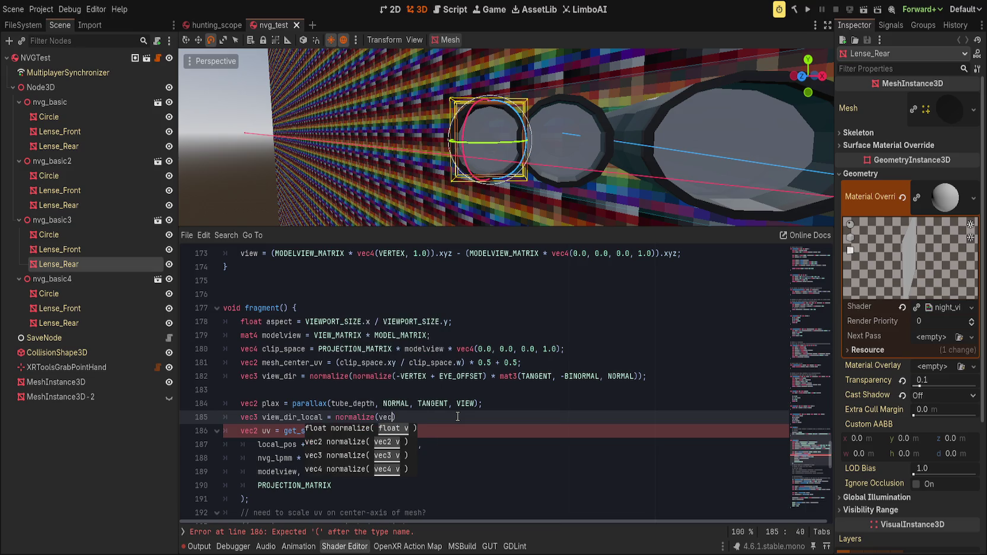
pyautogui.write('(VIEW, ')
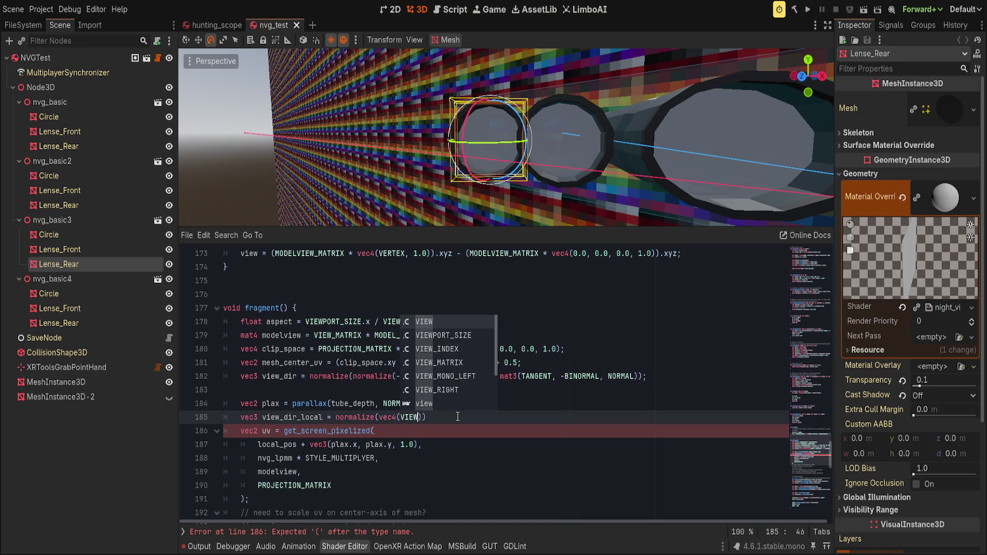
pyautogui.write('0.0) * modelview')
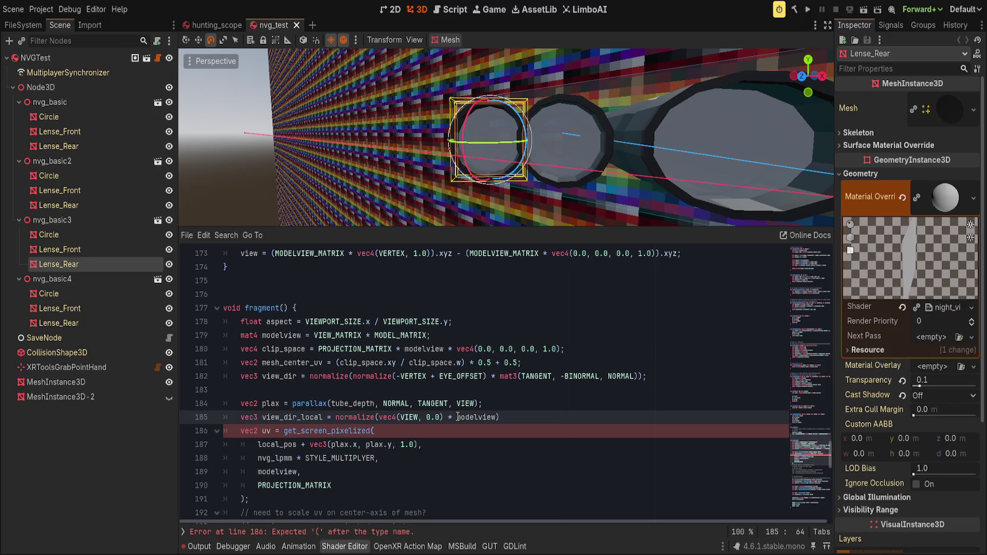
pyautogui.write(').xyz);')
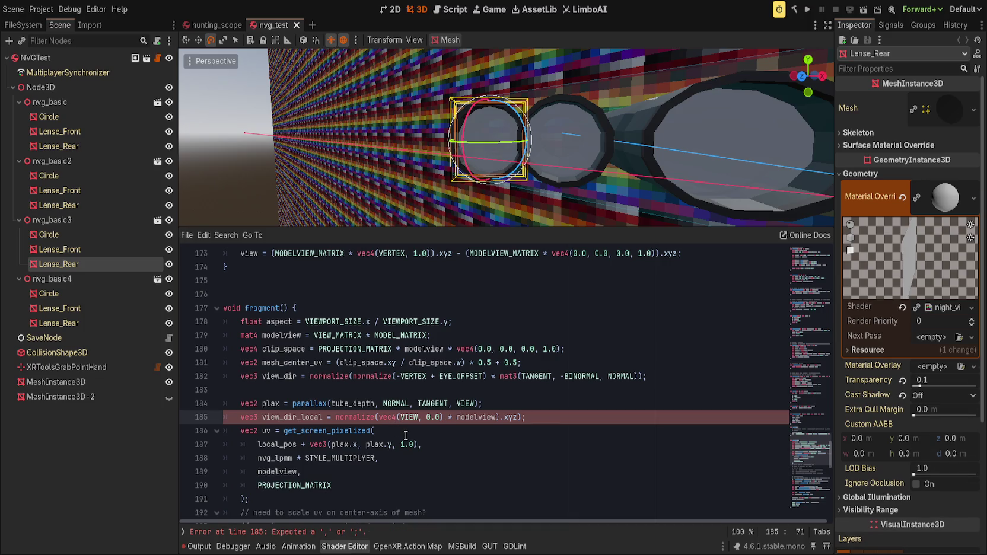
pyautogui.press('BackSpace')
pyautogui.write(')')
pyautogui.press('BackSpace')
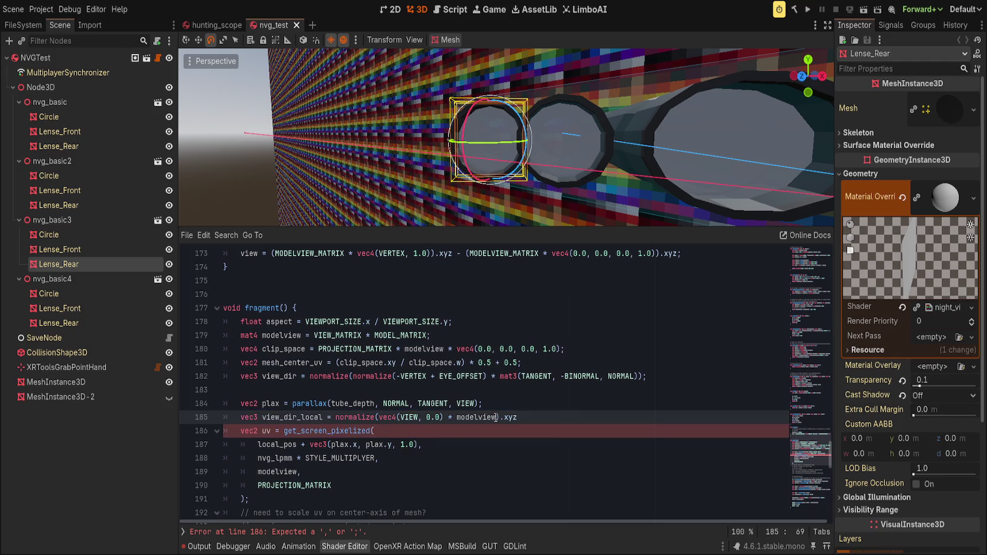
pyautogui.click(530, 419)
pyautogui.write(';')
pyautogui.click(498, 425)
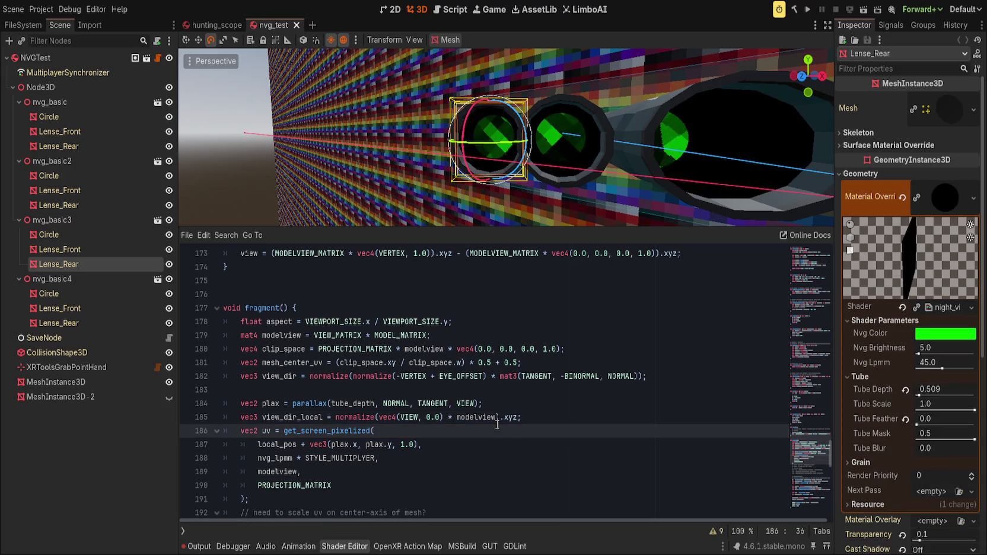
# Below view_dir_local, add 'vec3 shifted = local_pos + (view_dir_local * tube_depth);'.
pyautogui.moveTo(541, 166)
pyautogui.mouseDown()
pyautogui.moveTo(538, 188)
pyautogui.moveTo(544, 166)
pyautogui.mouseUp()
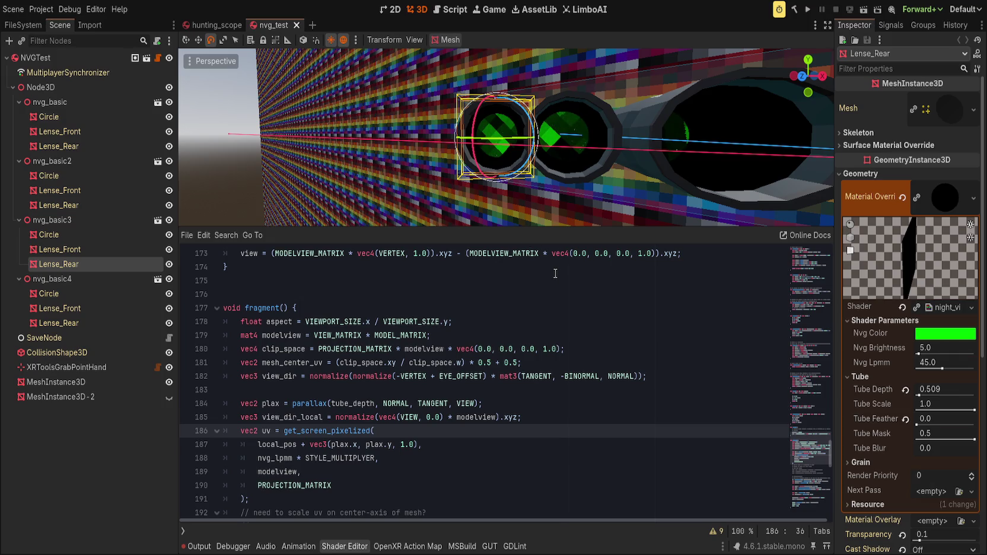
pyautogui.doubleClick(280, 418)
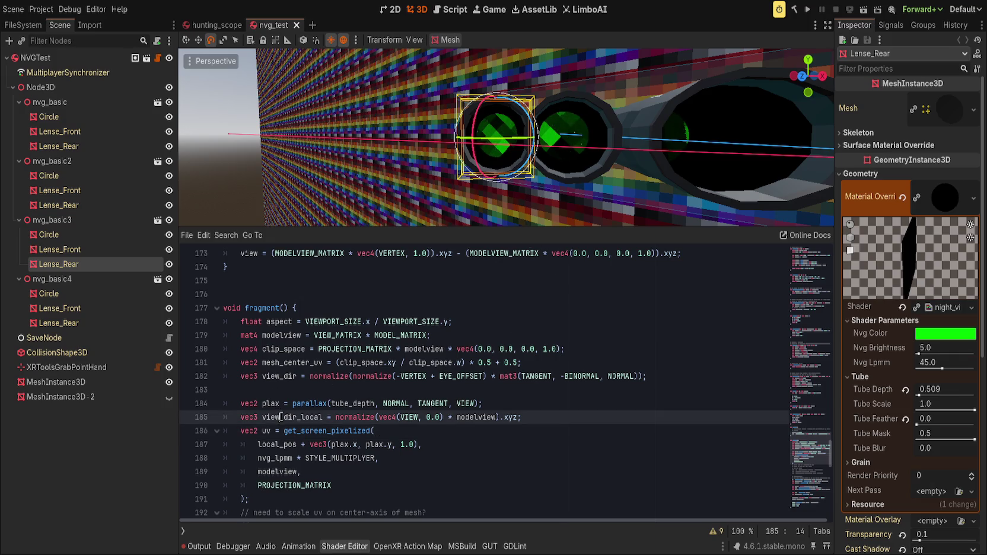
pyautogui.click(325, 444)
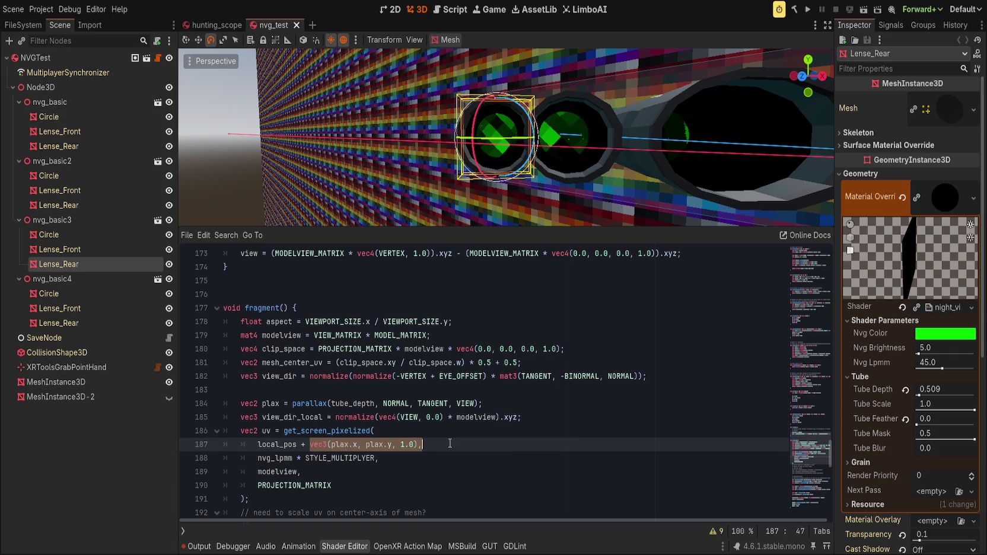
pyautogui.click(587, 418)
pyautogui.press('Return')
pyautogui.write('vec3 shifted ')
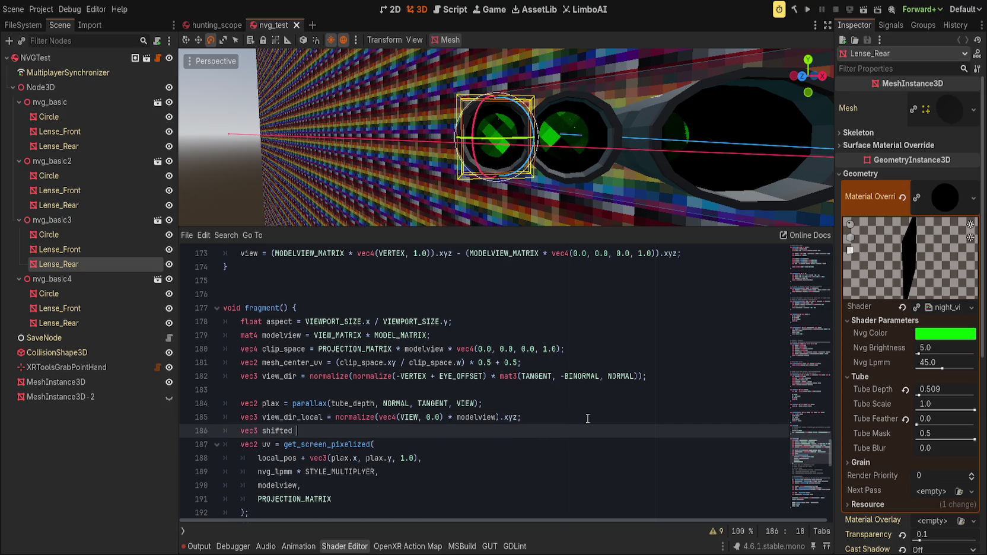
pyautogui.write('= local_')
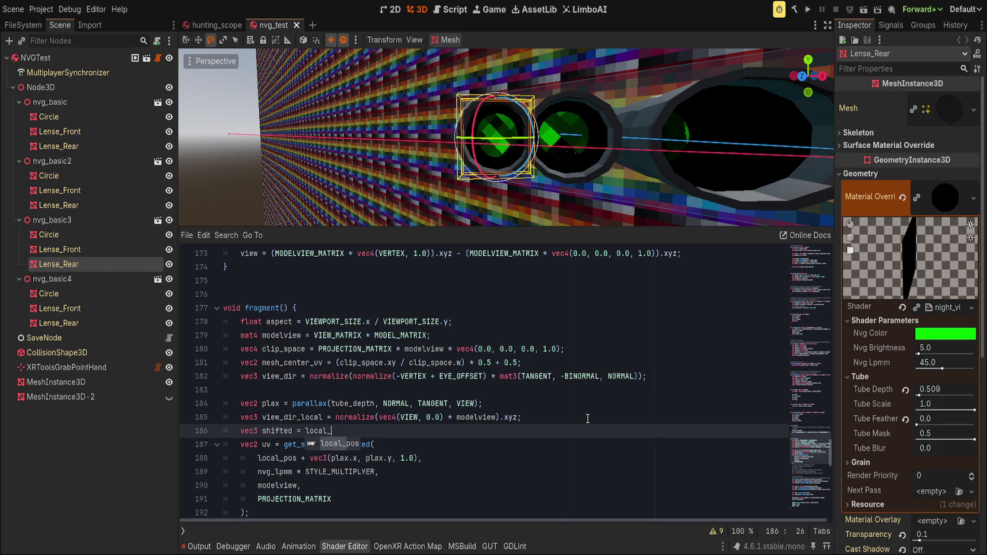
pyautogui.press('Return')
pyautogui.write('+ (view_dir_loca')
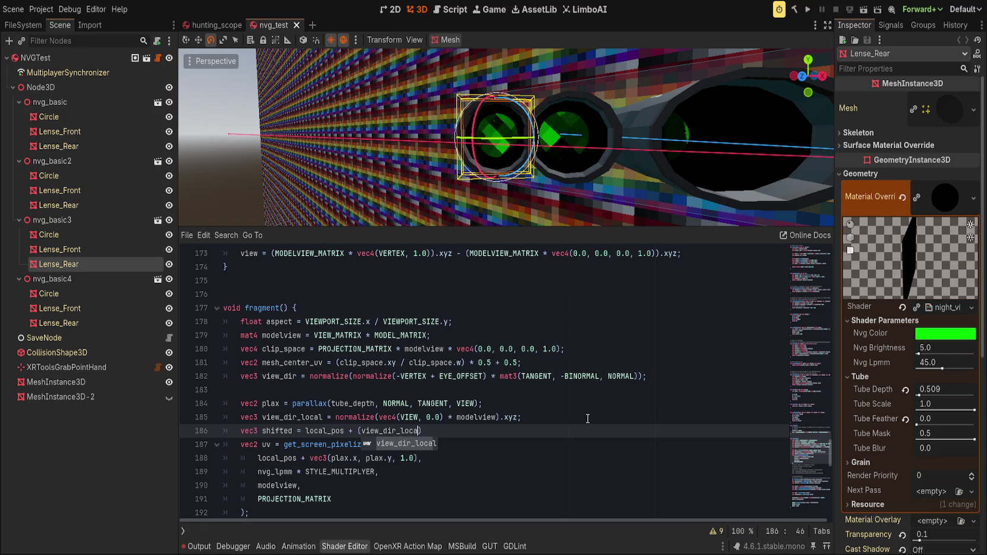
pyautogui.write('l')
pyautogui.write(' * tube_de')
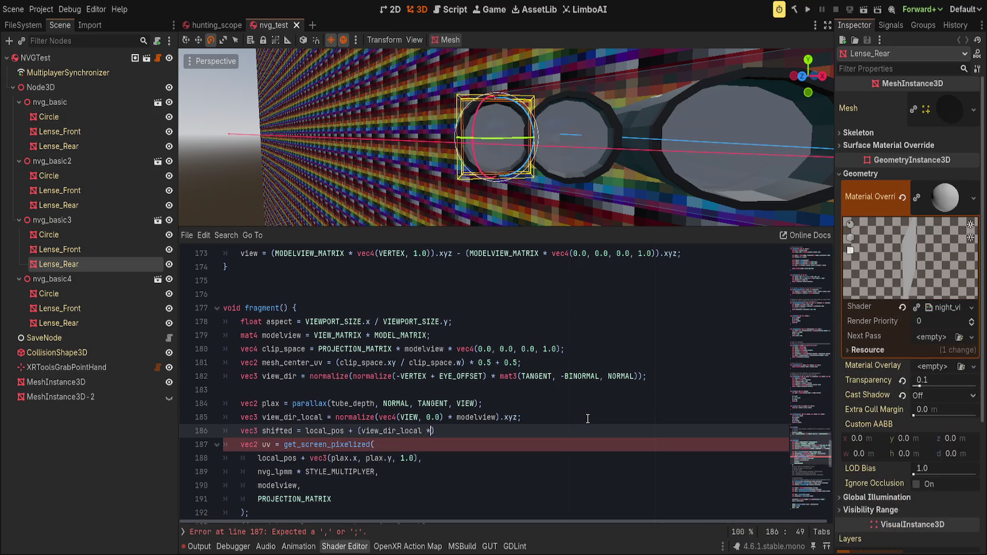
pyautogui.press('Return')
# Replace get_screen_pixelized's old parallax position argument with 'shifted,' and save.
pyautogui.click(270, 458)
pyautogui.moveTo(270, 458); pyautogui.dragTo(450, 454)
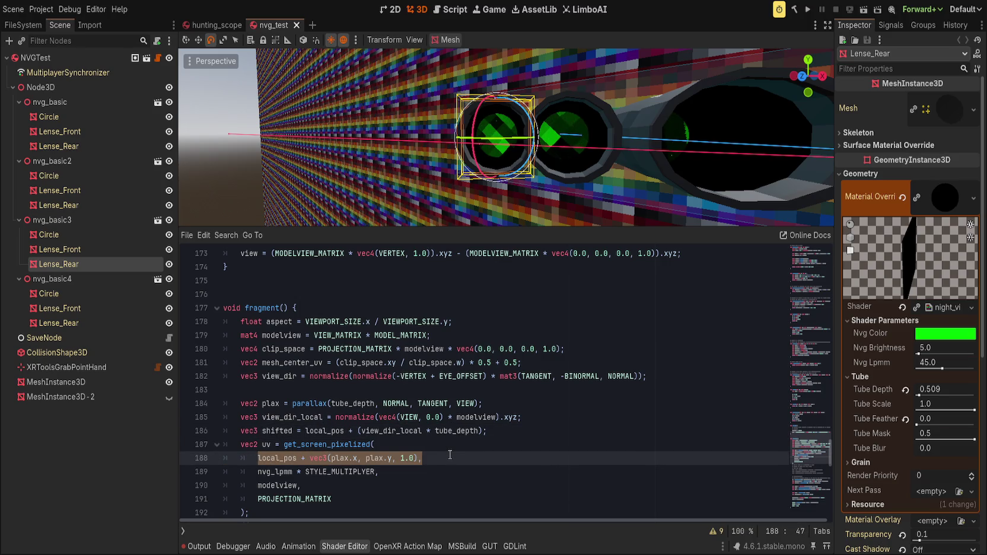
pyautogui.write('shifted,')
pyautogui.hotkey('ctrl', 's')
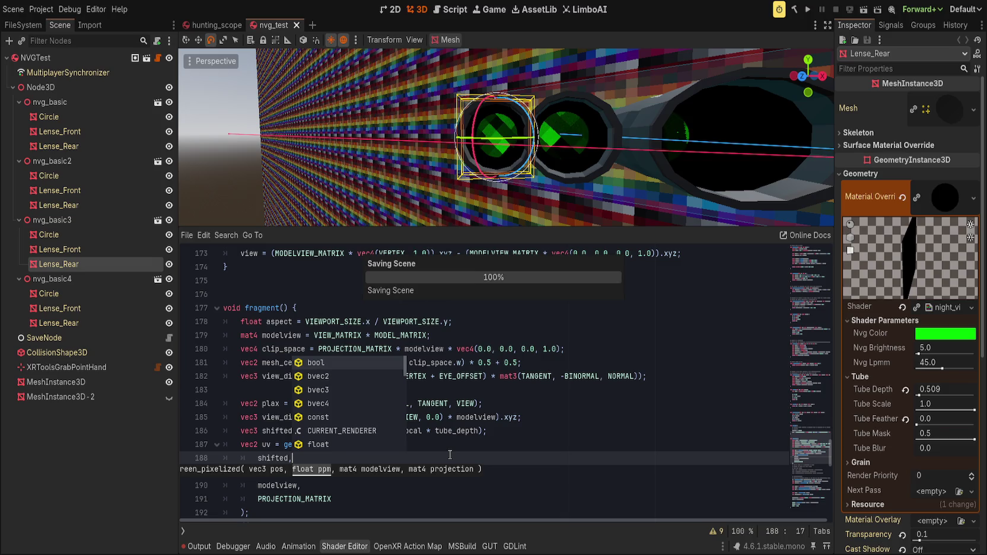
pyautogui.scroll(5, 517, 188)
# Reset Tube Depth to 0.0 and tune Tube Scale down to a fractional value around 0.5.
pyautogui.moveTo(517, 189); pyautogui.dragTo(540, 191)
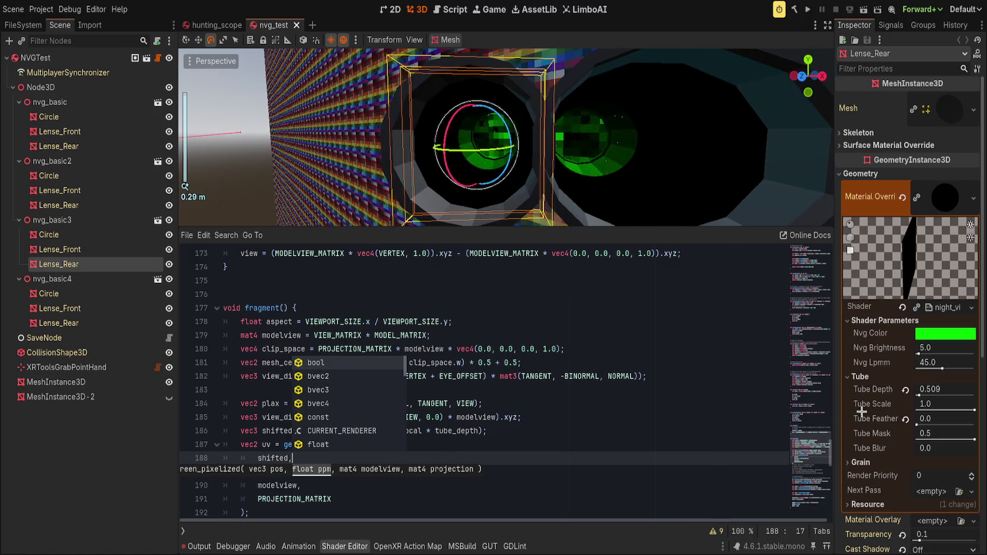
pyautogui.click(906, 390)
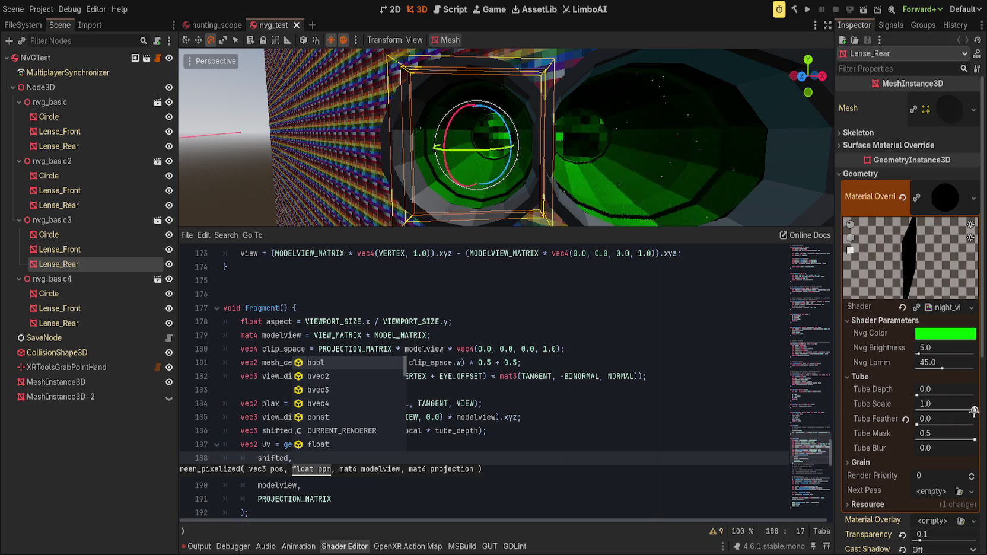
pyautogui.moveTo(973, 412); pyautogui.dragTo(938, 408)
pyautogui.moveTo(680, 139)
pyautogui.mouseDown()
pyautogui.moveTo(652, 142)
pyautogui.moveTo(705, 148)
pyautogui.mouseUp()
pyautogui.click(905, 404)
pyautogui.click(959, 403)
pyautogui.write('.6')
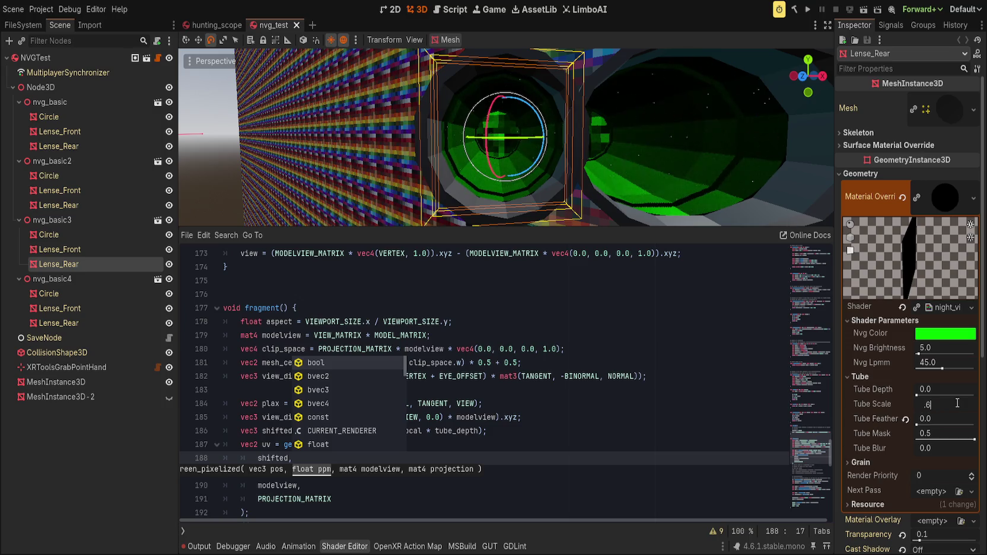
pyautogui.press('Return')
pyautogui.moveTo(611, 160); pyautogui.dragTo(619, 168)
# Sweep Tube Depth through values like 0.243, 3.385 and 0.115 while checking the framed rear lens.
pyautogui.moveTo(918, 393)
pyautogui.mouseDown()
pyautogui.moveTo(943, 393)
pyautogui.moveTo(906, 393)
pyautogui.moveTo(924, 396)
pyautogui.mouseUp()
pyautogui.scroll(3, 703, 167)
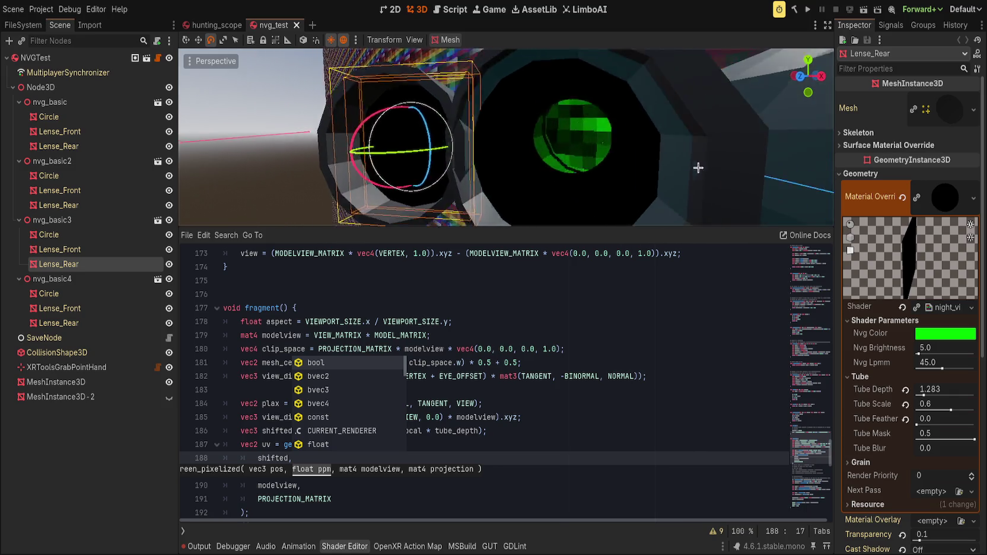
pyautogui.press('f')
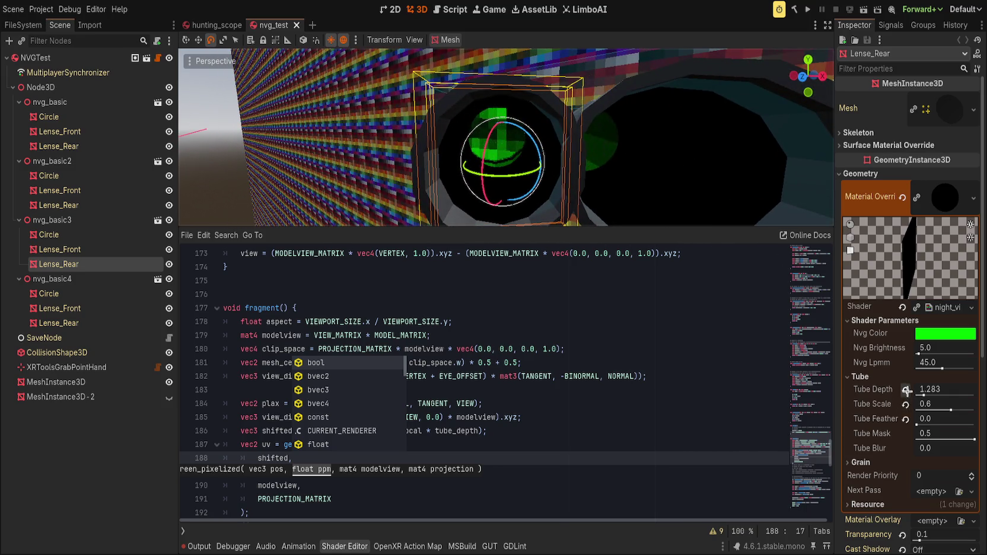
pyautogui.moveTo(923, 394); pyautogui.dragTo(924, 394)
pyautogui.scroll(2, 709, 168)
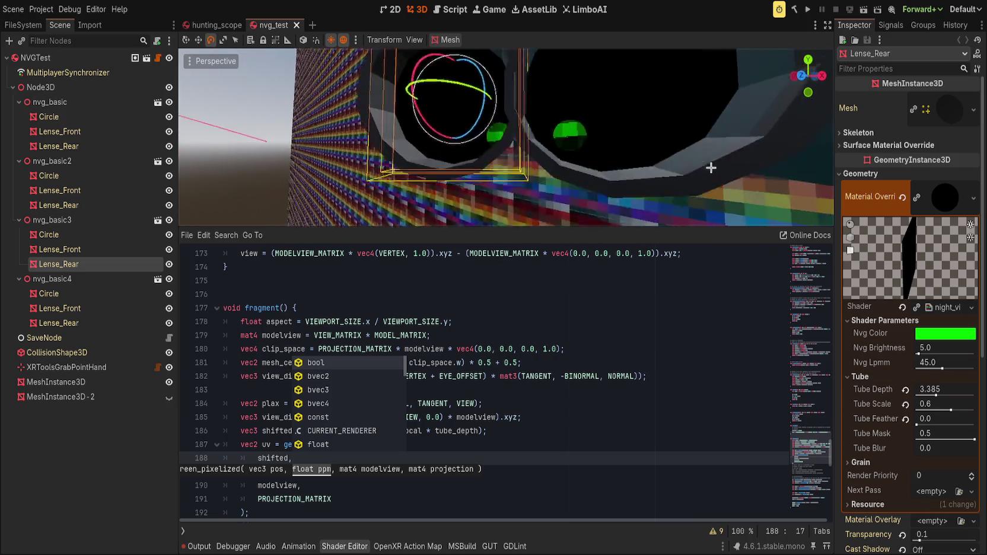
pyautogui.scroll(-2, 719, 177)
pyautogui.click(905, 390)
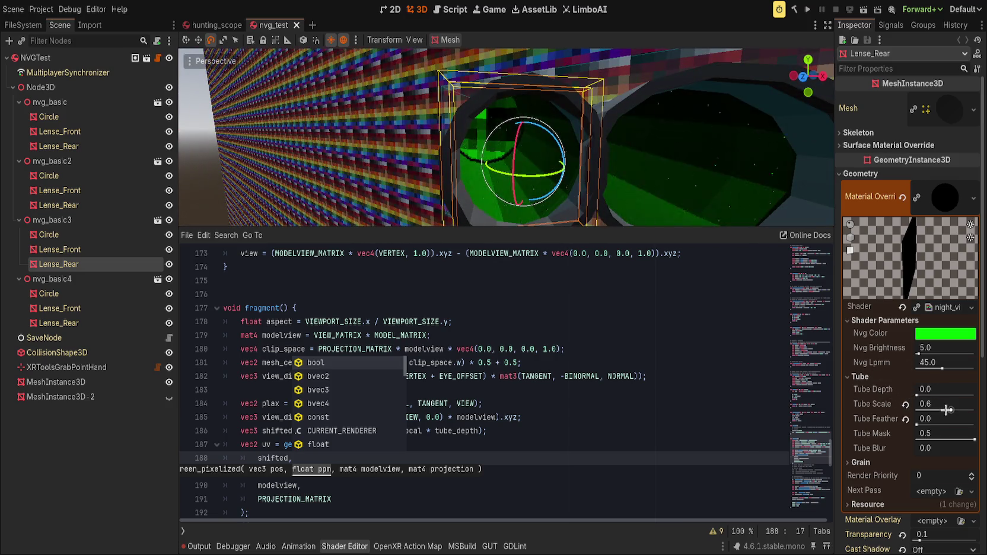
pyautogui.moveTo(917, 395); pyautogui.dragTo(918, 395)
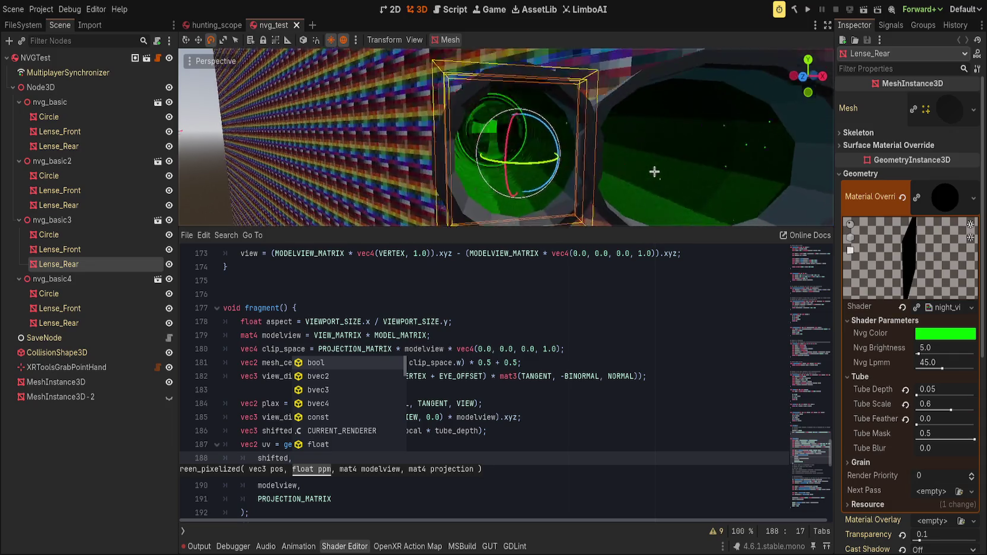
pyautogui.moveTo(917, 395)
pyautogui.mouseDown()
pyautogui.moveTo(952, 395)
pyautogui.moveTo(924, 409)
pyautogui.moveTo(985, 408)
pyautogui.moveTo(936, 409)
pyautogui.moveTo(945, 409)
pyautogui.mouseUp()
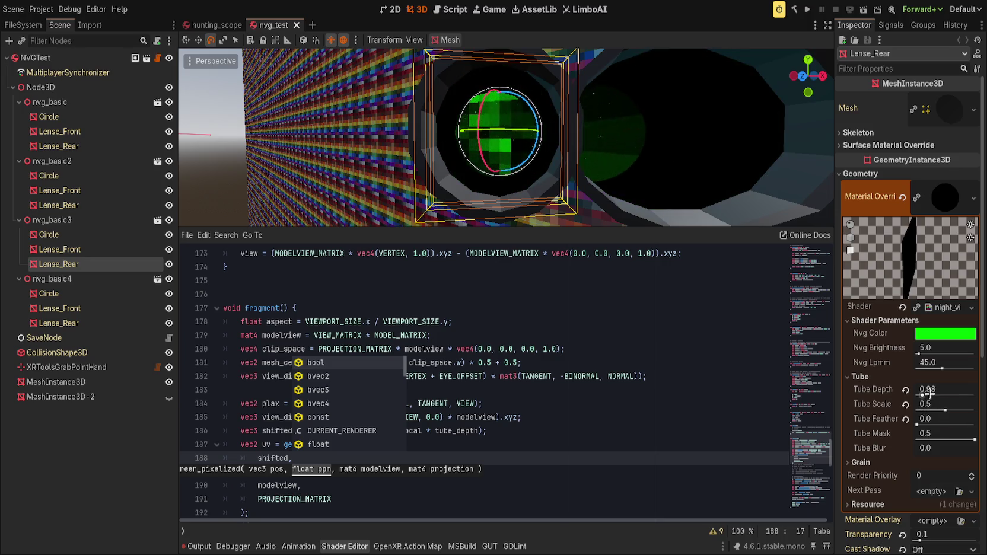
pyautogui.moveTo(705, 184)
pyautogui.mouseDown()
pyautogui.moveTo(688, 185)
pyautogui.moveTo(725, 187)
pyautogui.moveTo(715, 191)
pyautogui.mouseUp()
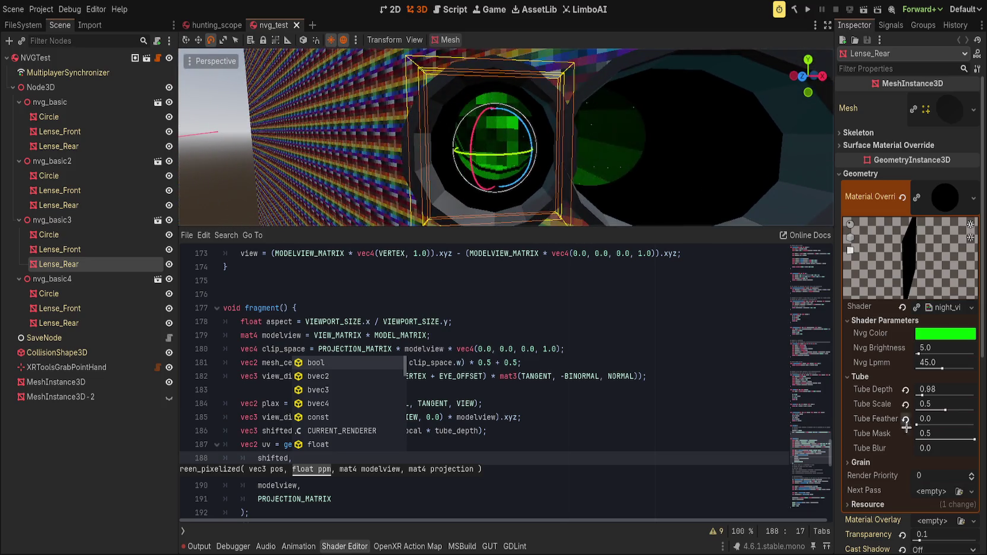
pyautogui.click(573, 402)
pyautogui.scroll(-1, 573, 439)
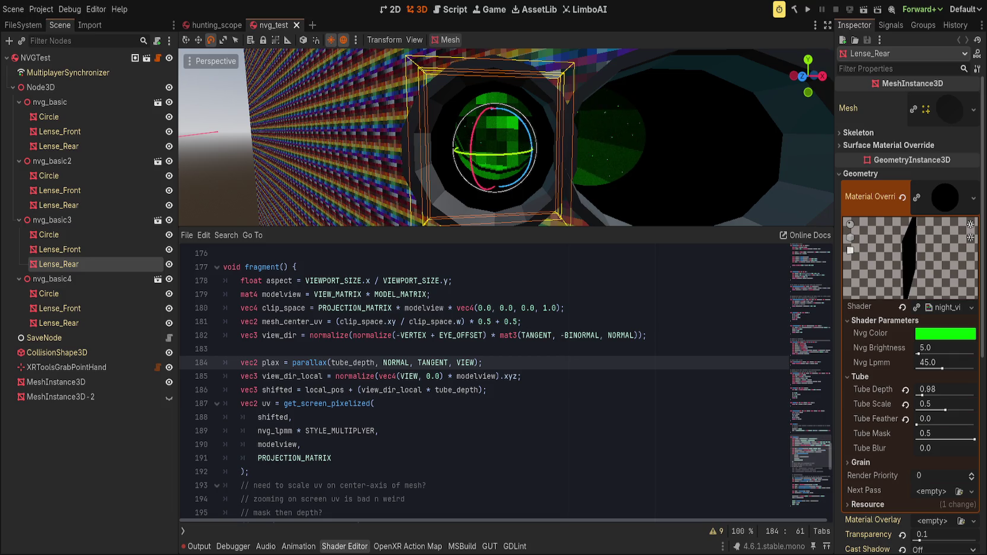
pyautogui.scroll(-7, 506, 380)
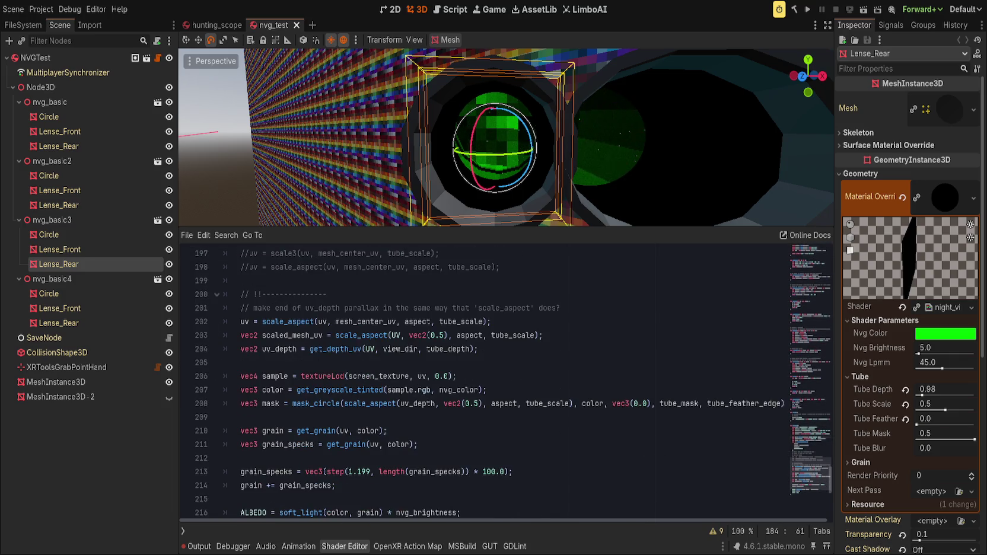
# Move 'uv = scale_aspect(uv, mesh_center_uv, aspect, tube_scale)' up to line 193, right after get_screen_pixelized's closing ');'.
pyautogui.scroll(2, 506, 380)
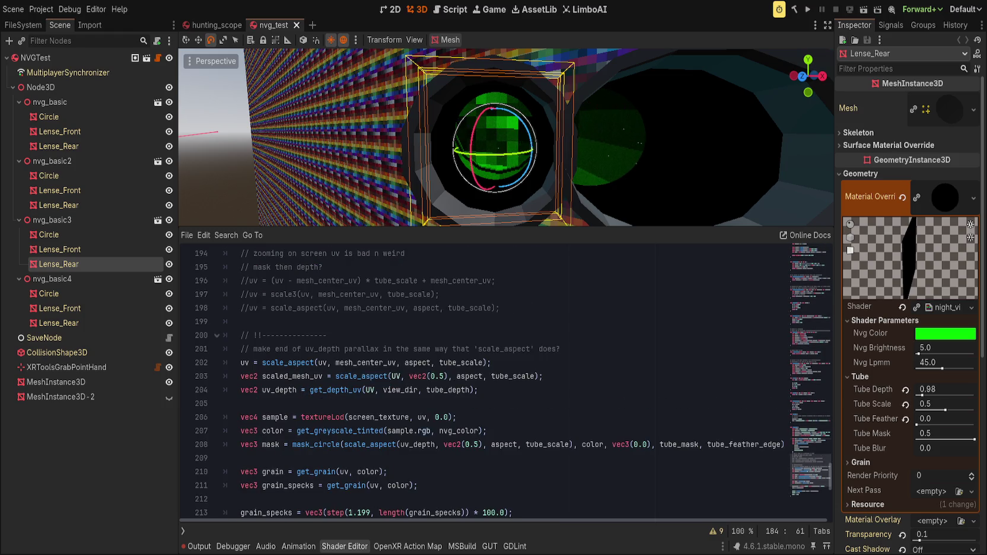
pyautogui.scroll(4, 506, 380)
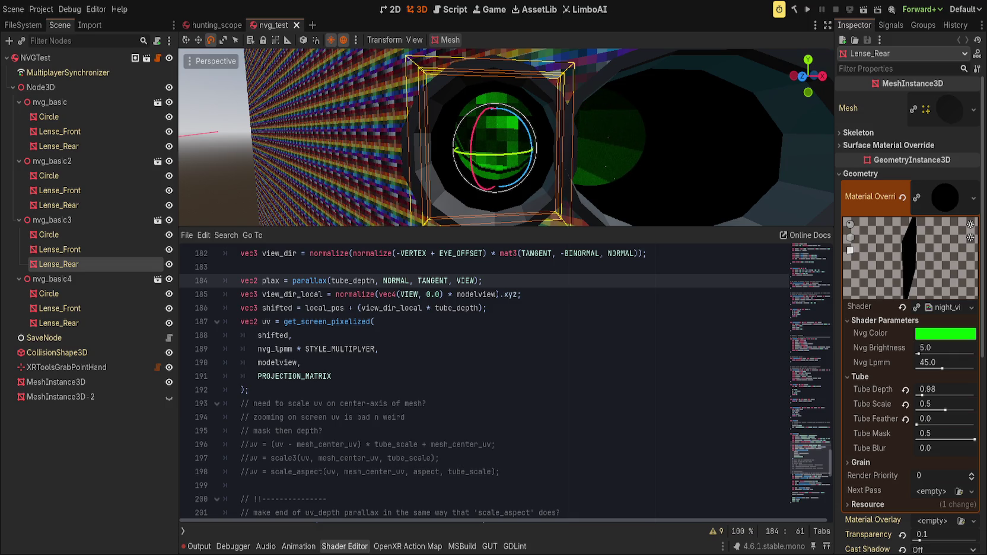
pyautogui.click(434, 391)
pyautogui.scroll(-3, 514, 391)
pyautogui.scroll(1, 504, 411)
pyautogui.click(382, 446)
pyautogui.scroll(1, 566, 380)
pyautogui.hotkey('alt', 'Up')
pyautogui.hotkey('alt', 'Up')
pyautogui.hotkey('alt', 'Up')
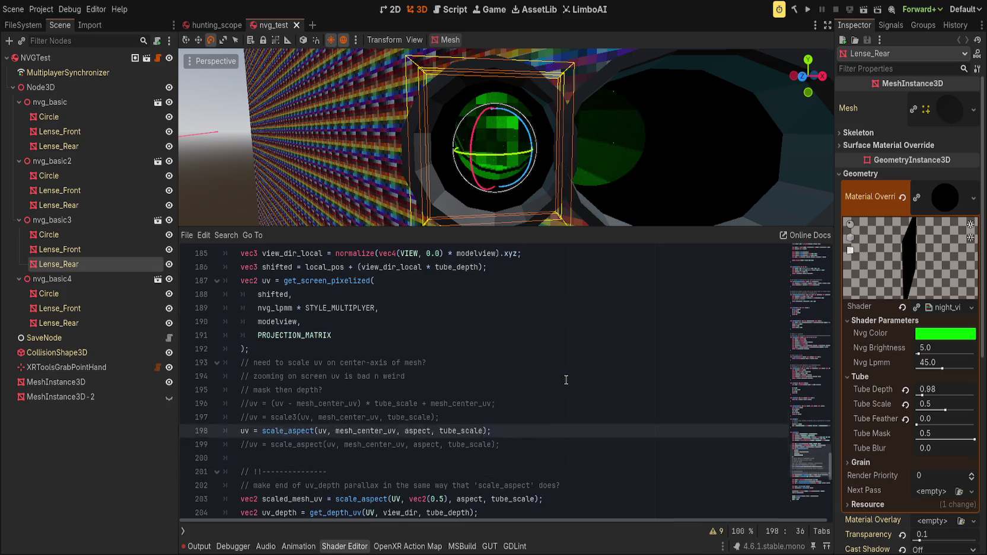
pyautogui.hotkey('alt', 'Up')
pyautogui.hotkey('alt', 'Up')
pyautogui.hotkey('alt', 'Up')
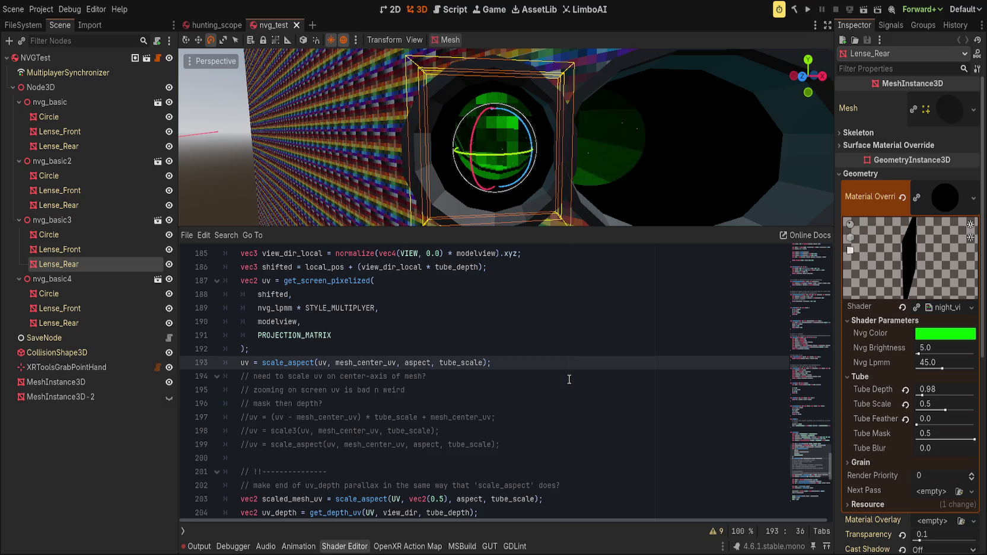
pyautogui.scroll(-1, 570, 380)
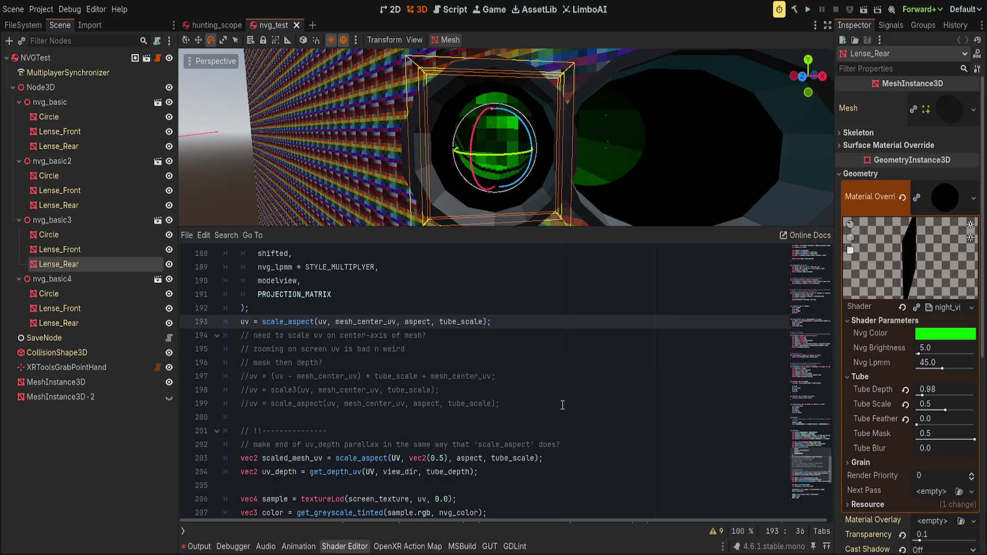
pyautogui.click(557, 454)
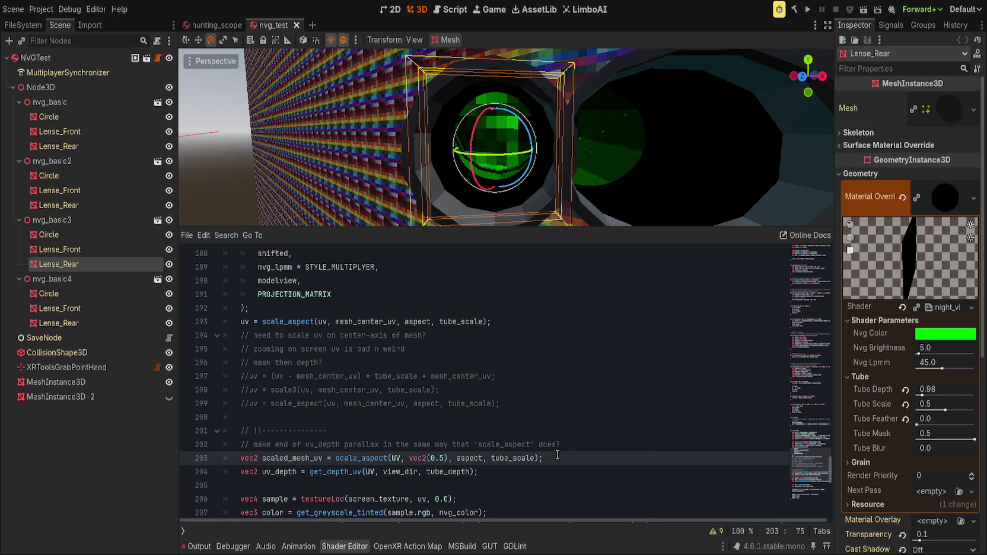
pyautogui.click(557, 479)
pyautogui.hotkey('ctrl', 'Left')
pyautogui.hotkey('ctrl', 'Left')
pyautogui.hotkey('ctrl', 'Left')
pyautogui.press('Right')
pyautogui.press('Right')
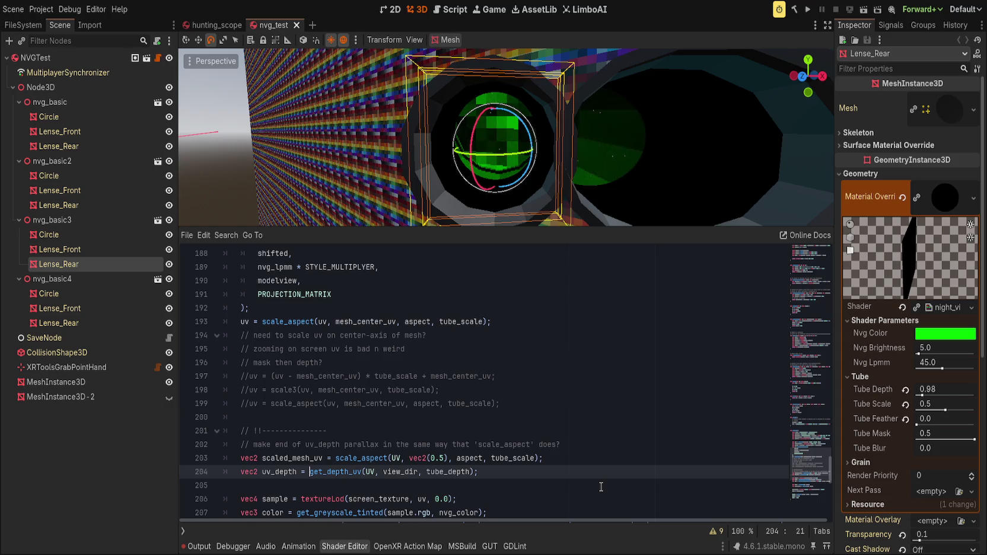
pyautogui.write('scaled_mesh_')
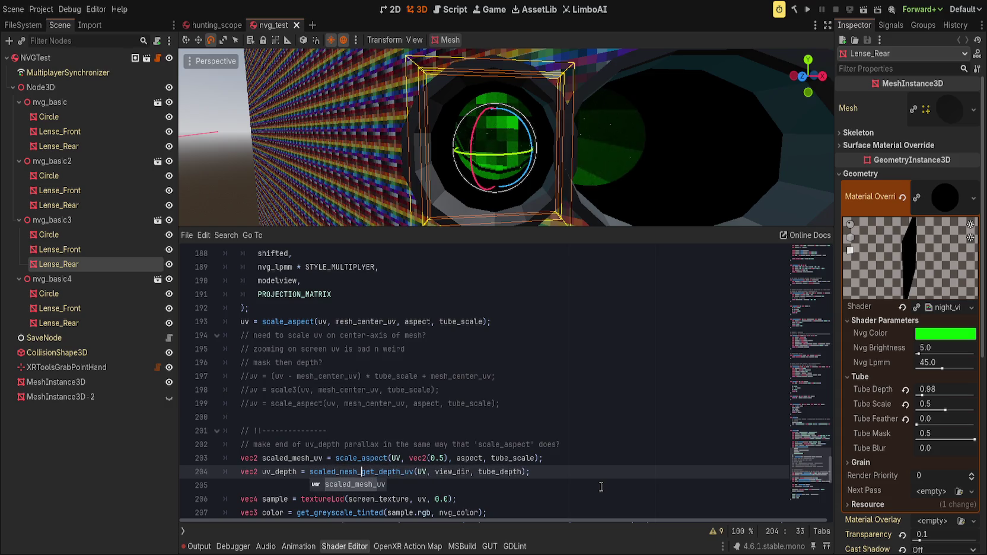
pyautogui.press('Return')
pyautogui.write('+ (view_dir_obj.xy * tube_depth * 0.5);//')
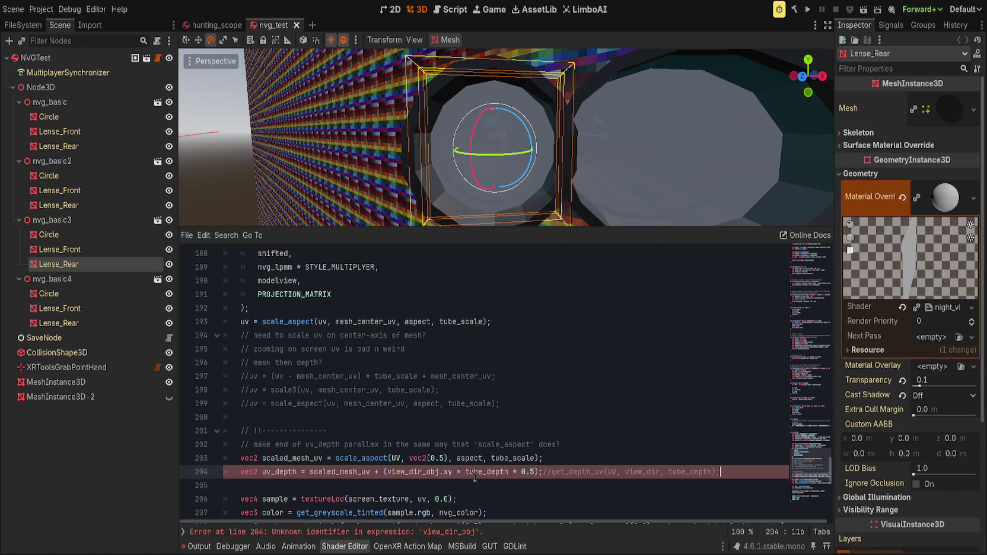
pyautogui.scroll(-3, 435, 388)
pyautogui.click(435, 377)
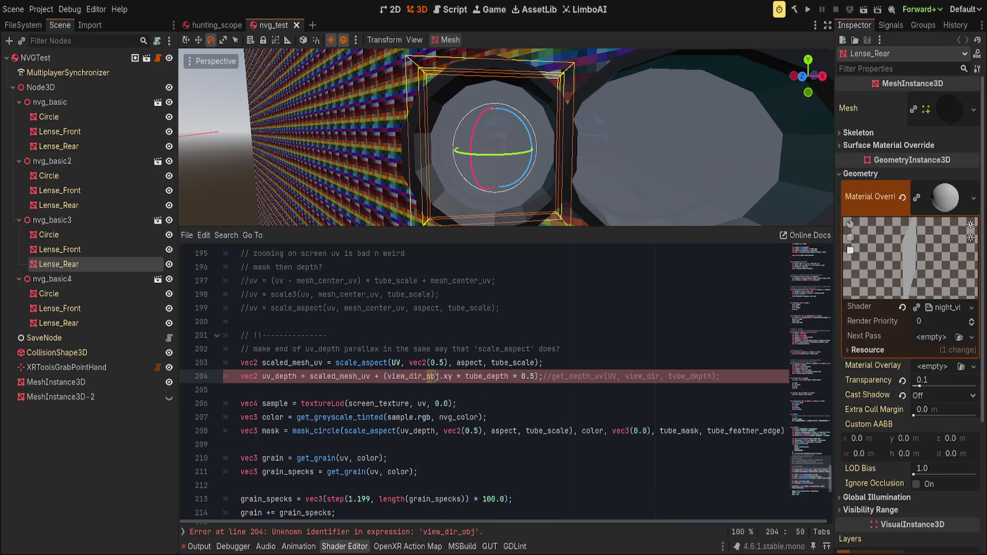
pyautogui.press('BackSpace')
pyautogui.press('BackSpace')
pyautogui.press('BackSpace')
pyautogui.write('local')
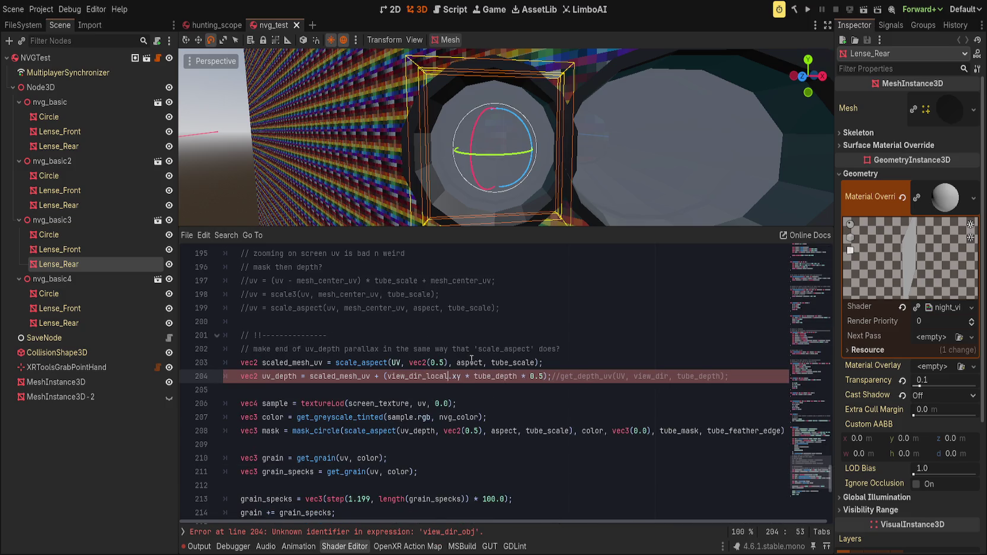
pyautogui.click(624, 374)
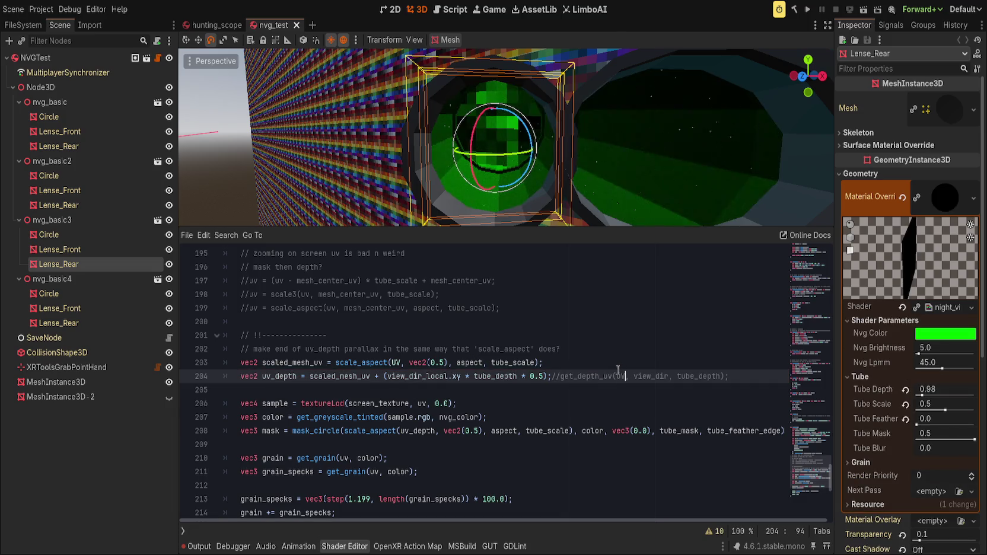
pyautogui.moveTo(926, 395); pyautogui.dragTo(937, 392)
pyautogui.moveTo(637, 148)
pyautogui.mouseDown()
pyautogui.moveTo(616, 143)
pyautogui.moveTo(619, 150)
pyautogui.moveTo(621, 138)
pyautogui.moveTo(637, 150)
pyautogui.moveTo(589, 145)
pyautogui.moveTo(648, 136)
pyautogui.moveTo(748, 148)
pyautogui.moveTo(630, 149)
pyautogui.mouseUp()
pyautogui.moveTo(518, 375); pyautogui.dragTo(546, 376)
pyautogui.press('BackSpace')
pyautogui.hotkey('ctrl', 's')
pyautogui.moveTo(503, 138)
pyautogui.mouseDown()
pyautogui.moveTo(551, 138)
pyautogui.moveTo(474, 136)
pyautogui.moveTo(558, 139)
pyautogui.mouseUp()
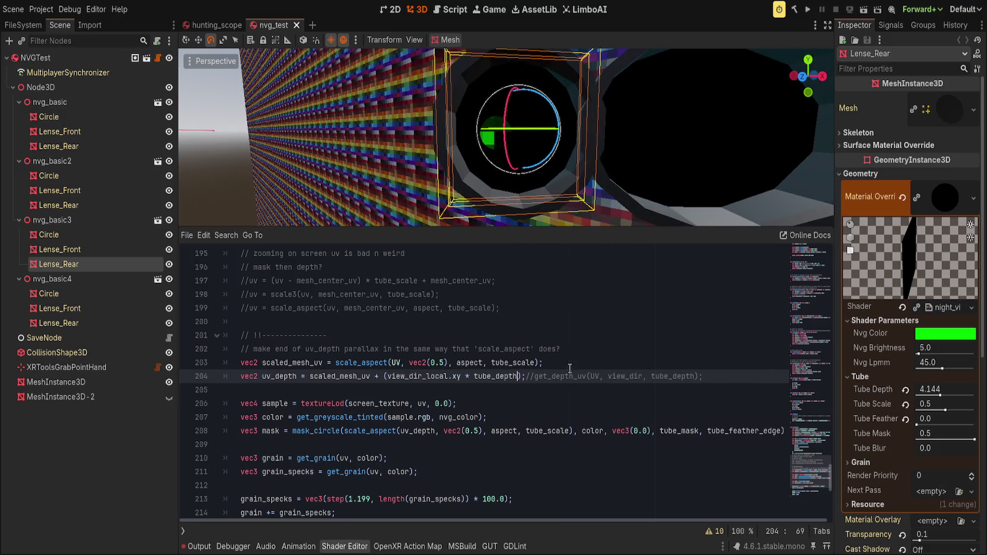
pyautogui.scroll(6, 569, 371)
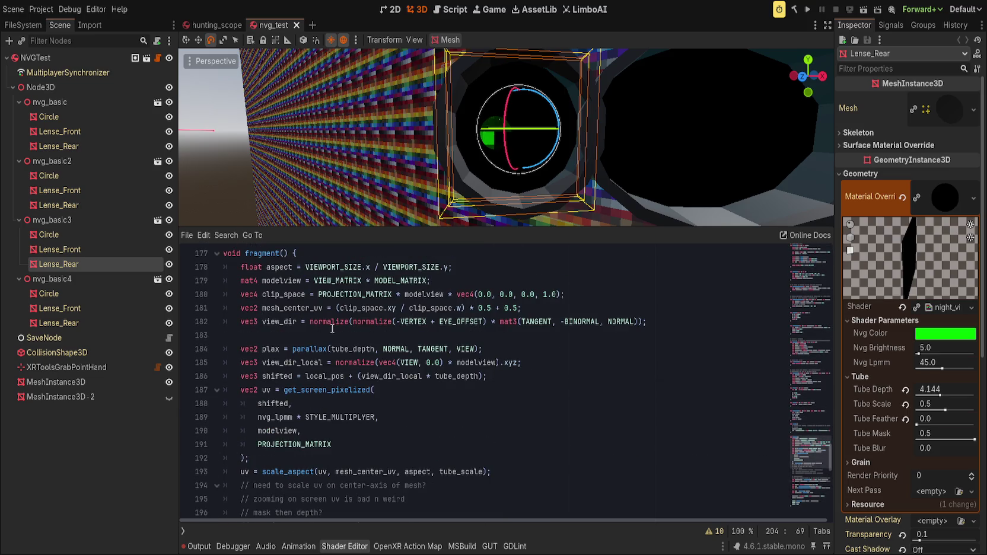
pyautogui.scroll(1, 326, 352)
pyautogui.scroll(-1, 410, 402)
pyautogui.scroll(-2, 501, 415)
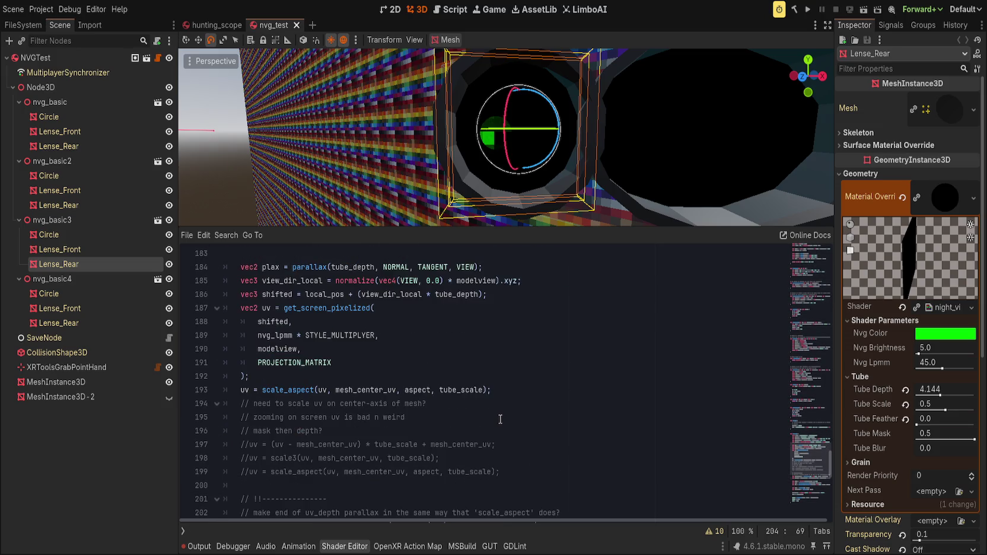
pyautogui.scroll(-1, 497, 419)
pyautogui.scroll(1, 496, 419)
pyautogui.scroll(-1, 495, 418)
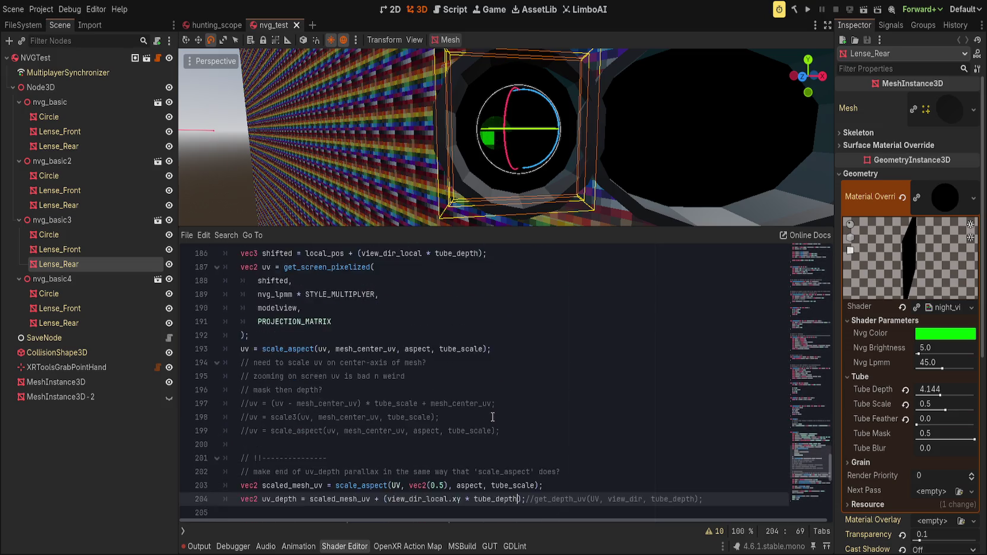
pyautogui.scroll(-2, 492, 418)
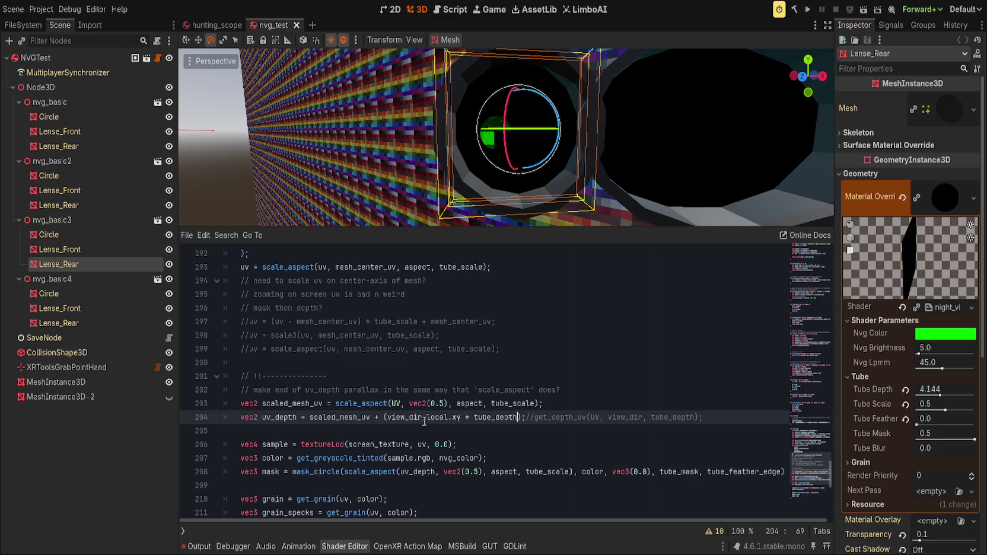
# Rewrite line 204 as 'uv_depth = UV + parallax(tube_depth, NORMAL, TANGENT, VIEW);'.
pyautogui.click(526, 417)
pyautogui.press('End')
pyautogui.hotkey('shift', 'ctrl', 'Left')
pyautogui.hotkey('shift', 'ctrl', 'Left')
pyautogui.hotkey('shift', 'ctrl', 'Left')
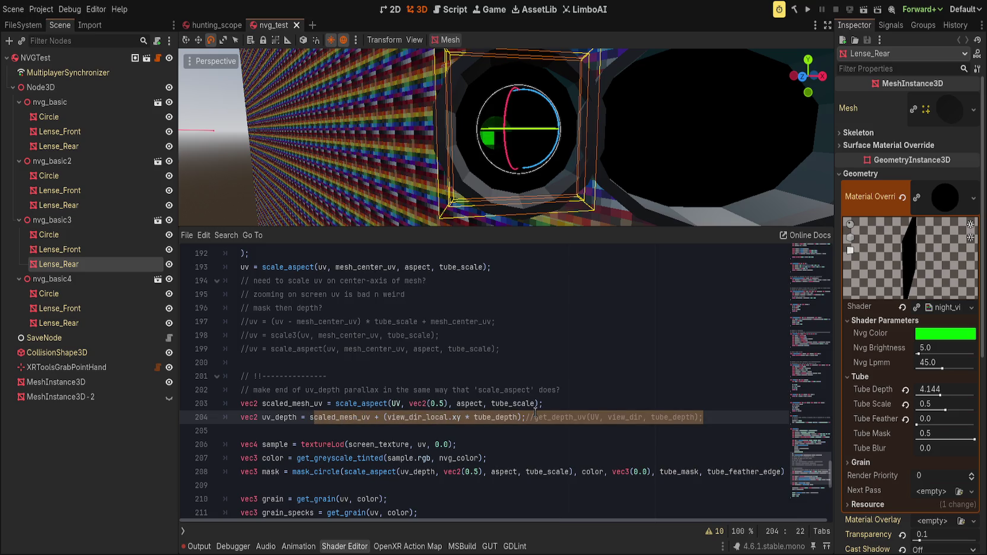
pyautogui.press('BackSpace')
pyautogui.press('BackSpace')
pyautogui.write('s')
pyautogui.press('BackSpace')
pyautogui.write('UV + parallax(')
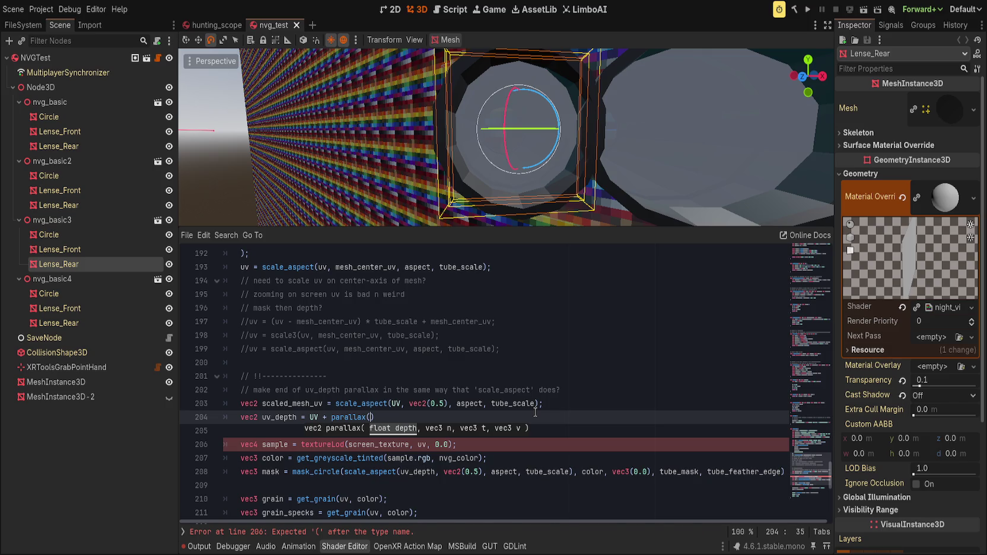
pyautogui.write('tube_de')
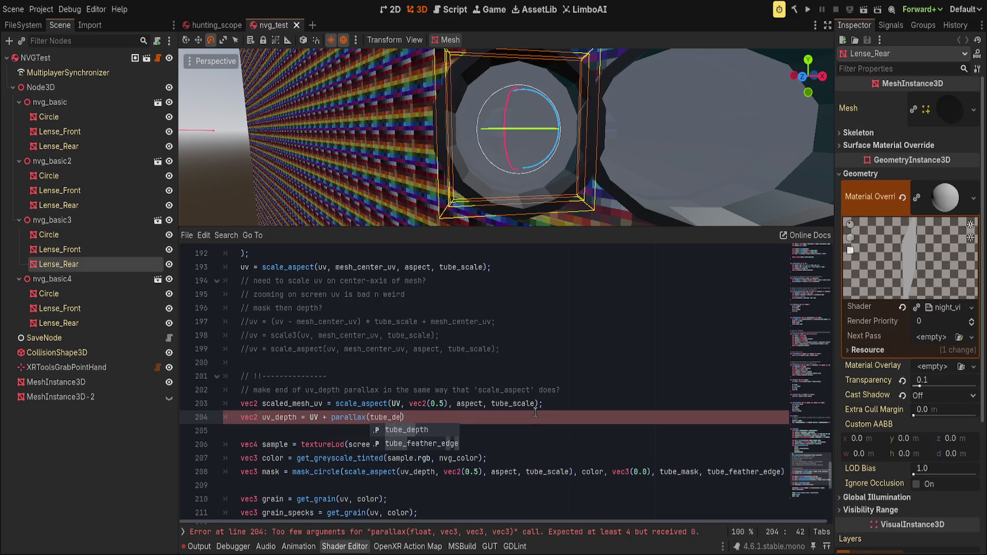
pyautogui.write('pth, NORMAL')
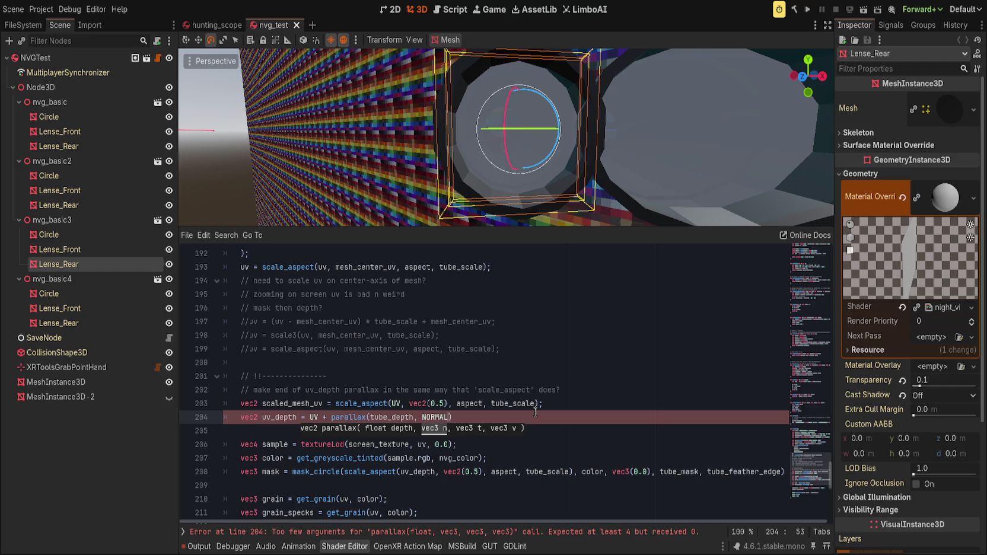
pyautogui.write(', TANGENT, VIEW);')
# Save to recompile the shader and reset Tube Depth to 0.0.
pyautogui.hotkey('ctrl', 's')
pyautogui.moveTo(523, 172)
pyautogui.mouseDown()
pyautogui.moveTo(529, 160)
pyautogui.moveTo(549, 165)
pyautogui.moveTo(505, 156)
pyautogui.moveTo(529, 158)
pyautogui.moveTo(561, 196)
pyautogui.mouseUp()
pyautogui.click(906, 390)
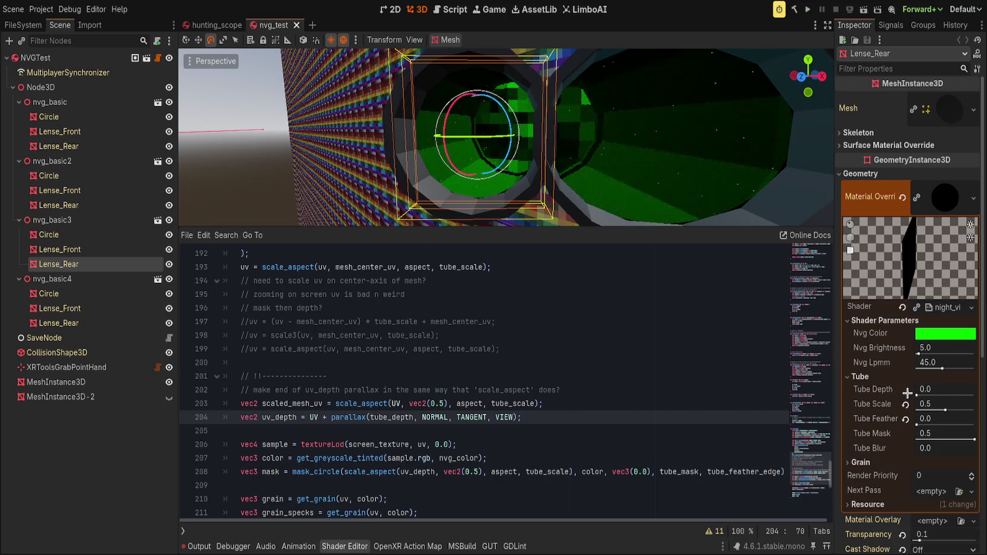
# Drag Tube Depth from 0 up to 0.945 and scroll the code back to fragment().
pyautogui.moveTo(606, 158); pyautogui.dragTo(628, 166)
pyautogui.moveTo(924, 390); pyautogui.dragTo(979, 390)
pyautogui.moveTo(306, 107); pyautogui.dragTo(370, 118)
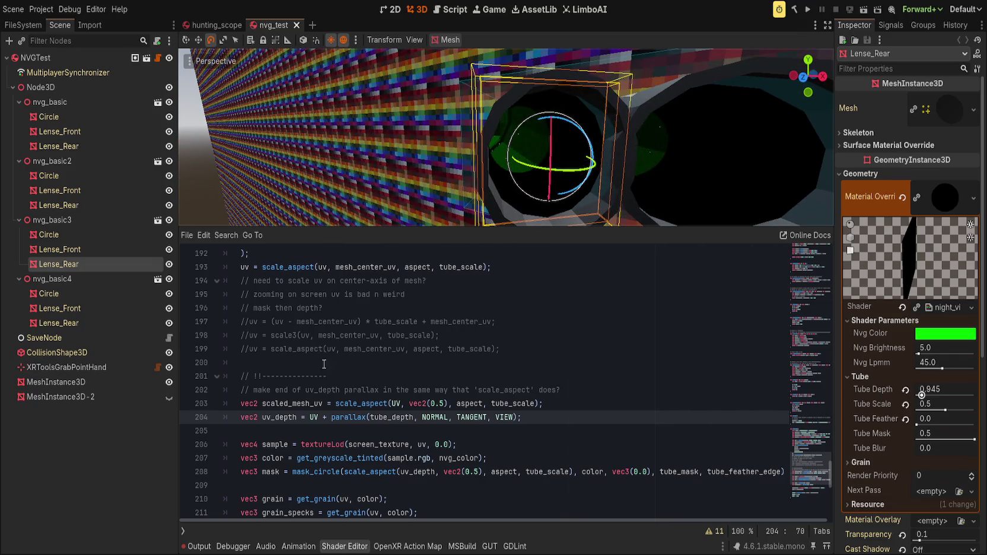
pyautogui.scroll(1, 469, 461)
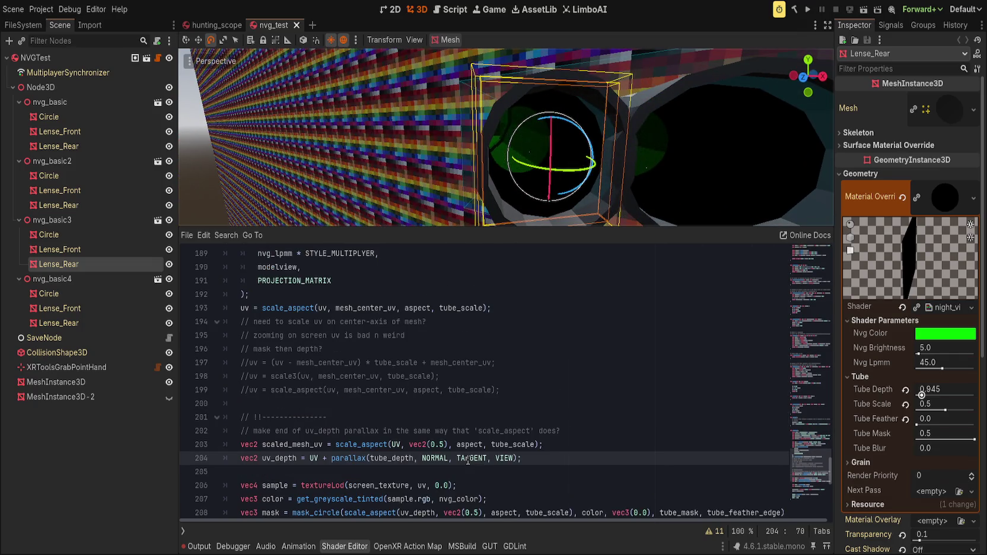
pyautogui.scroll(2, 468, 461)
pyautogui.scroll(-3, 468, 461)
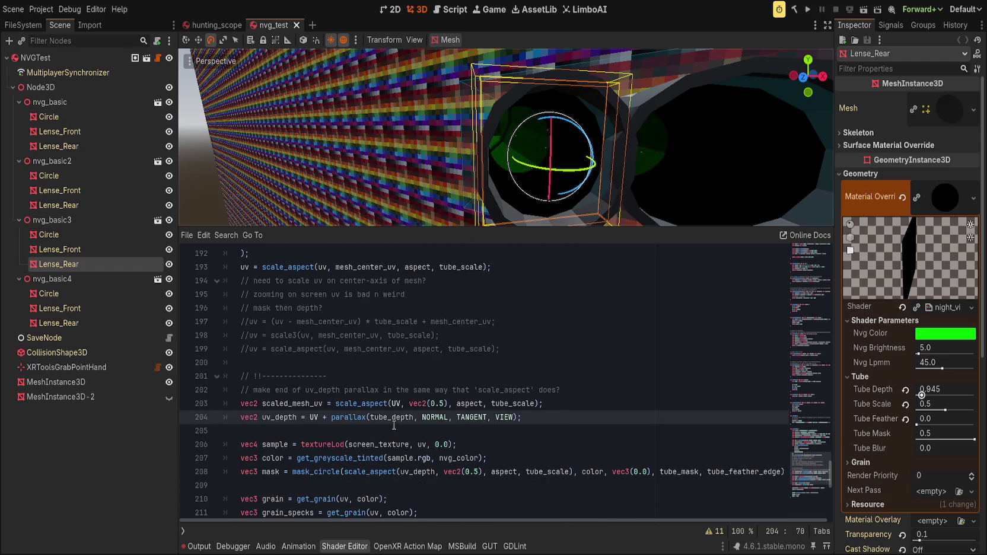
pyautogui.scroll(5, 392, 425)
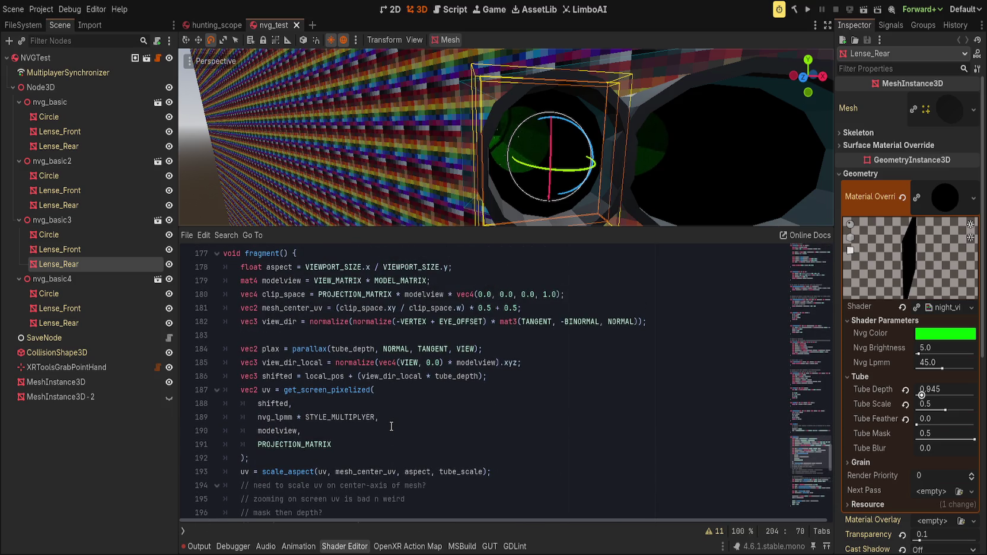
pyautogui.click(269, 349)
pyautogui.press('End')
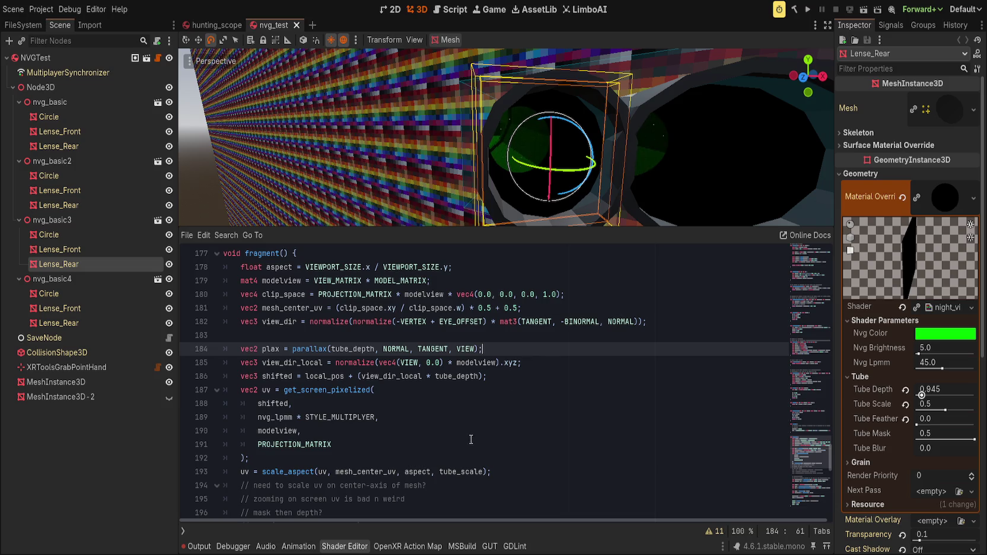
pyautogui.doubleClick(391, 376)
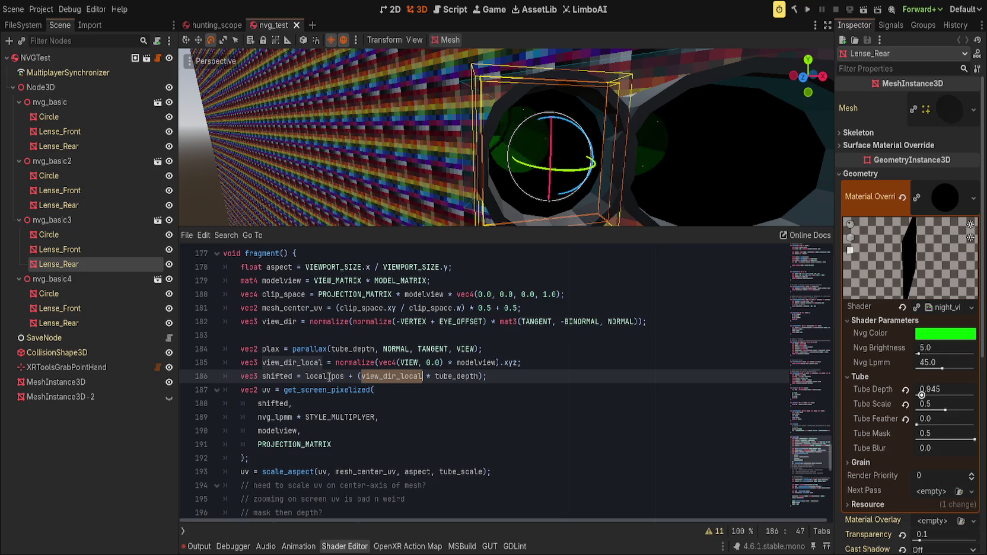
pyautogui.click(423, 376)
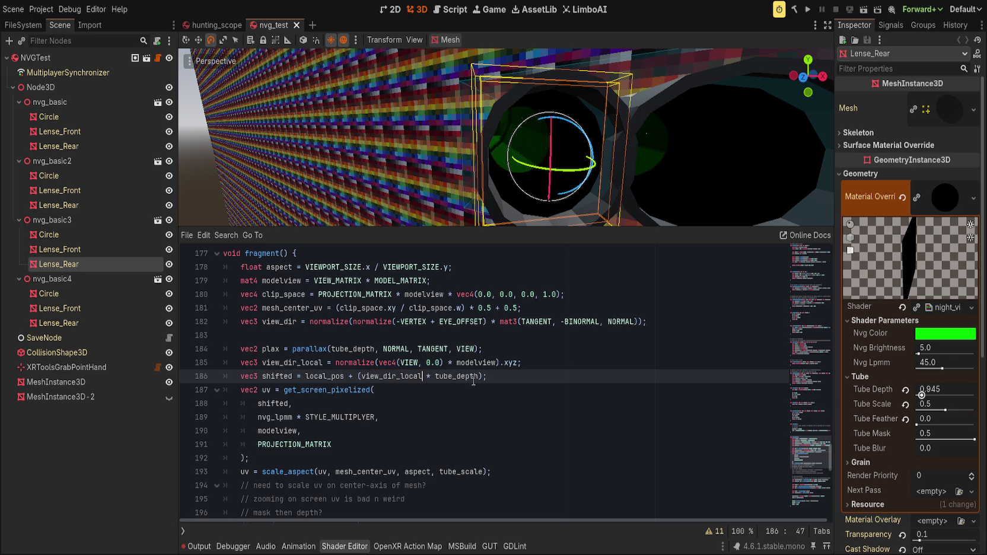
pyautogui.moveTo(472, 376); pyautogui.dragTo(426, 378)
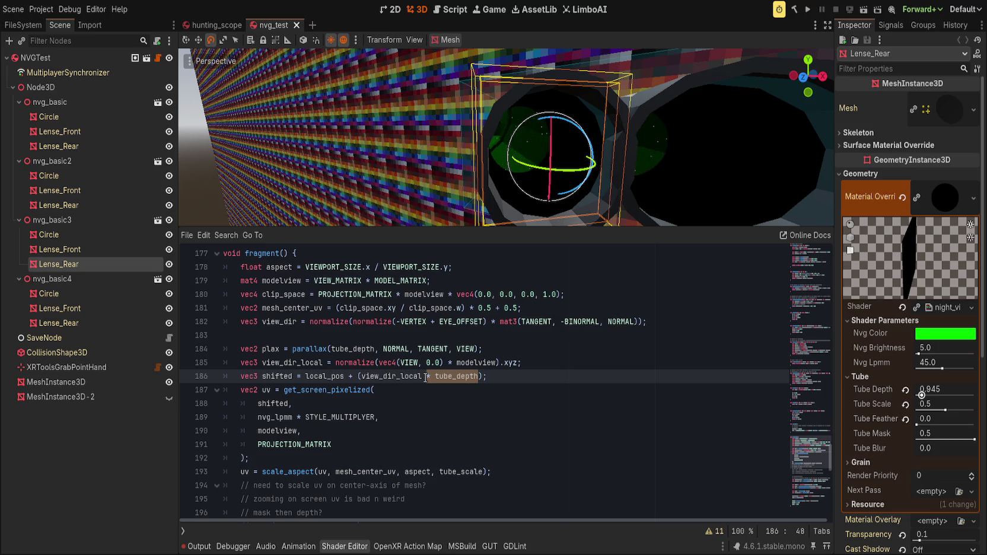
pyautogui.click(530, 378)
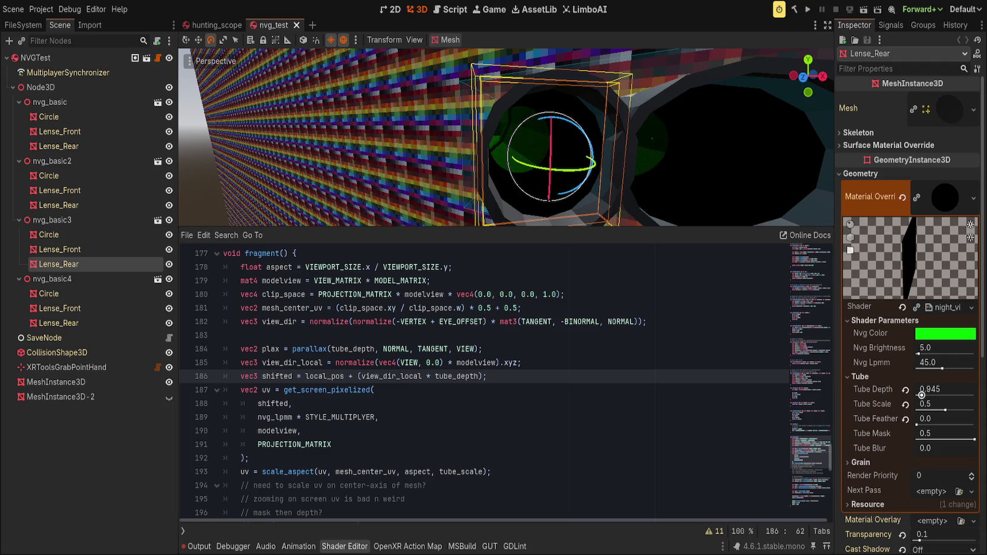
# Insert '// using matrix for position (vec3)' and '// (INV_MATRIX * vec4(position), 1.0).xyz' above fragment().
pyautogui.click(403, 349)
pyautogui.scroll(2, 360, 297)
pyautogui.click(363, 308)
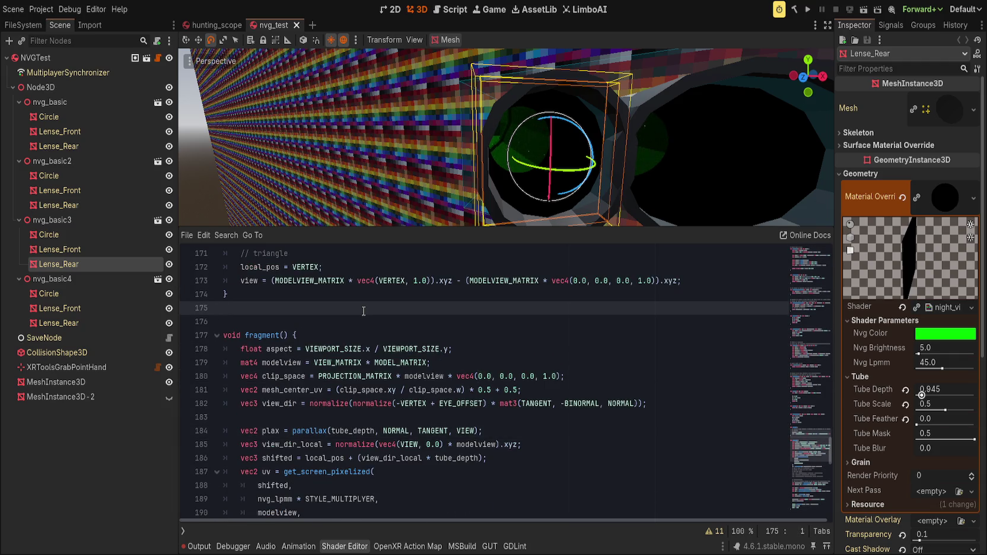
pyautogui.press('Return')
pyautogui.write('// using matrix for position (vec3)')
pyautogui.press('Return')
pyautogui.write('// (INV_MATR')
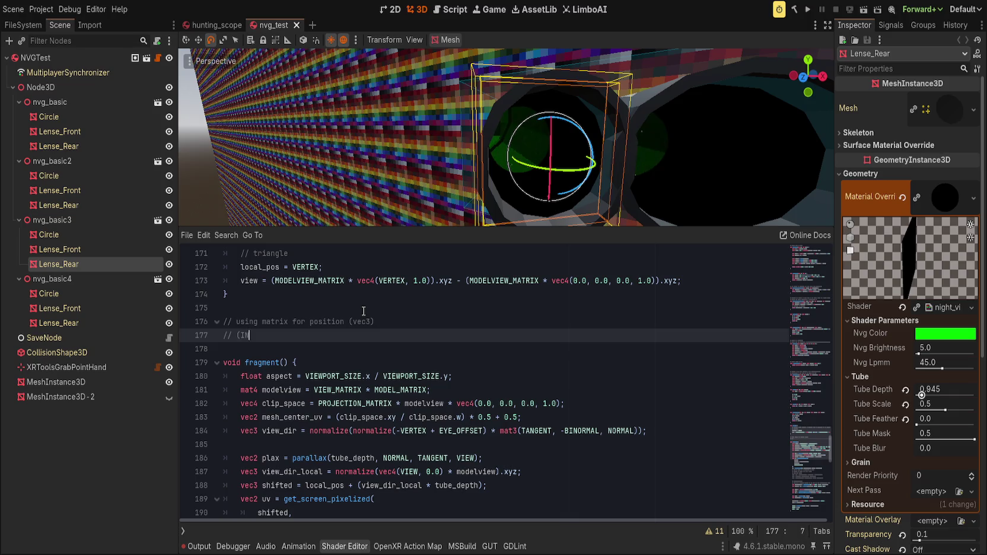
pyautogui.write('IX * ')
pyautogui.write('vec4(posi')
pyautogui.write('tion), 1.')
pyautogui.write('0).xyz')
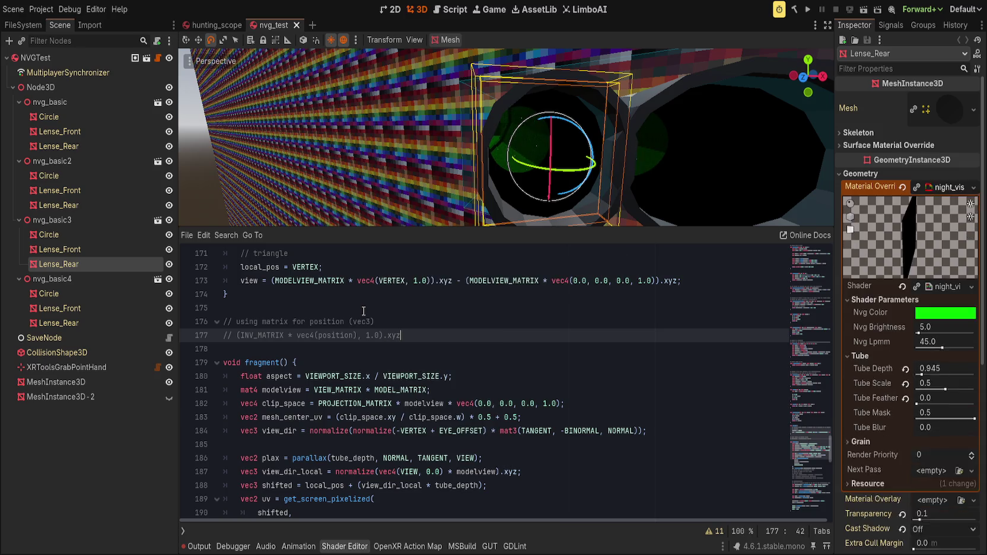
pyautogui.scroll(-2, 459, 338)
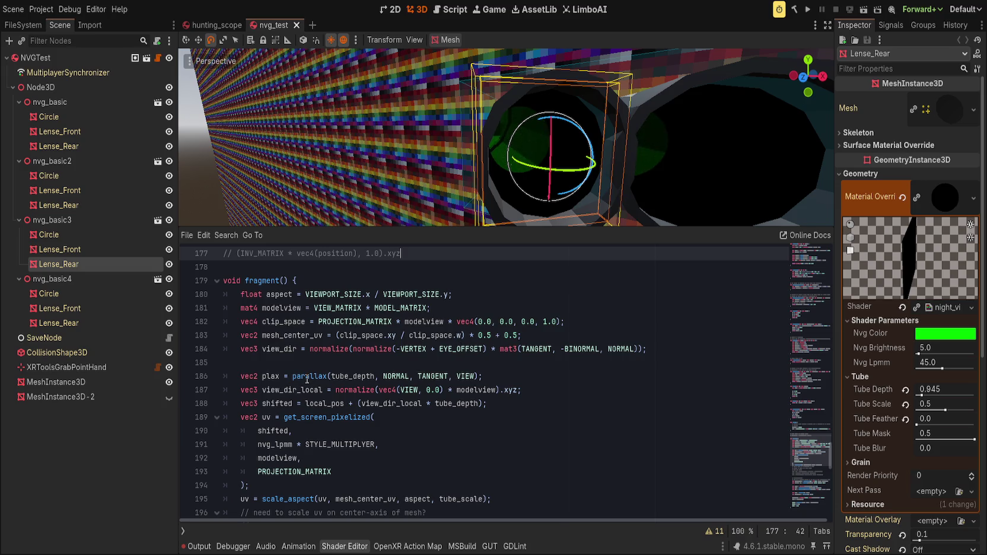
# Start a 'vec3 shifted2' line below view_dir_local, trying normalize, model and INV_VIEW_MATRIX.
pyautogui.doubleClick(338, 376)
pyautogui.click(465, 376)
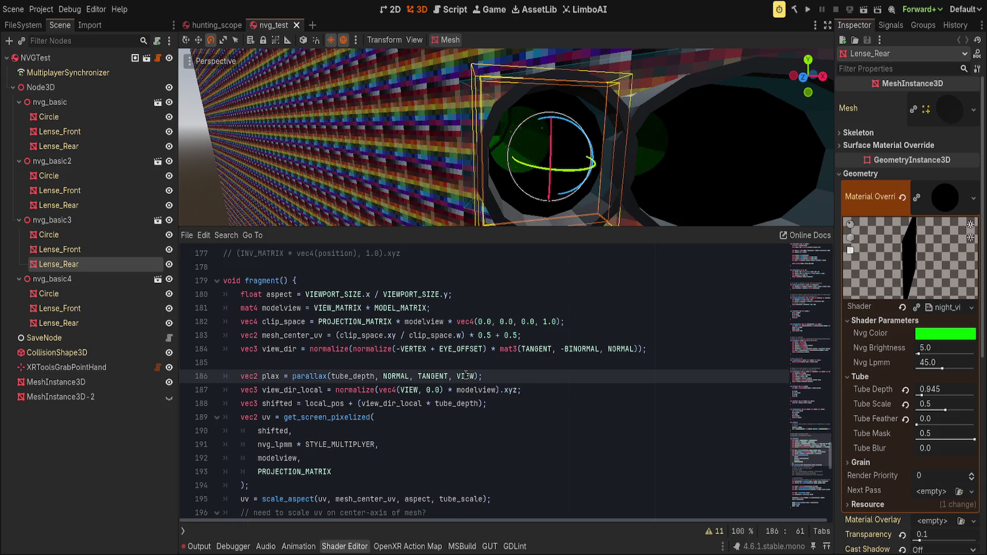
pyautogui.click(425, 390)
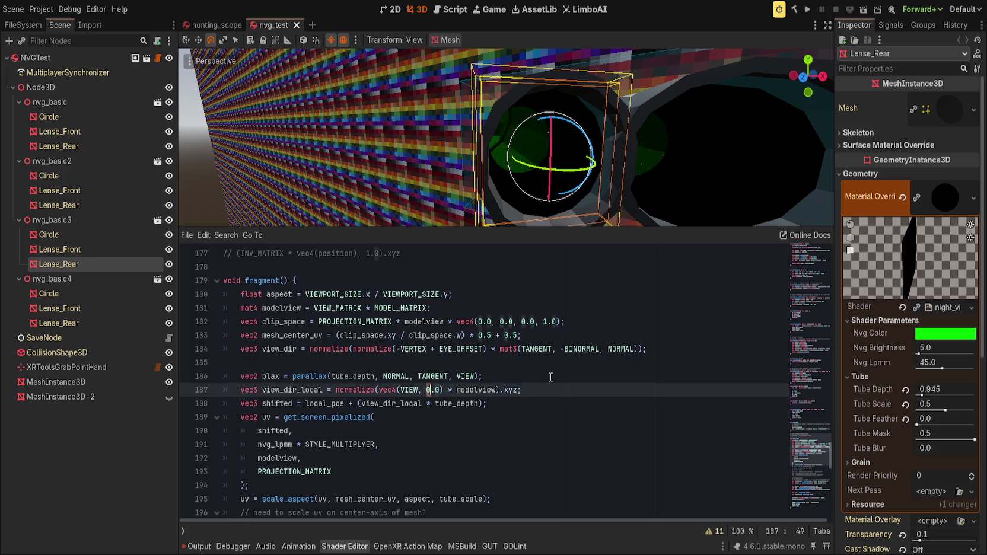
pyautogui.click(488, 375)
pyautogui.click(558, 390)
pyautogui.press('Return')
pyautogui.write('v')
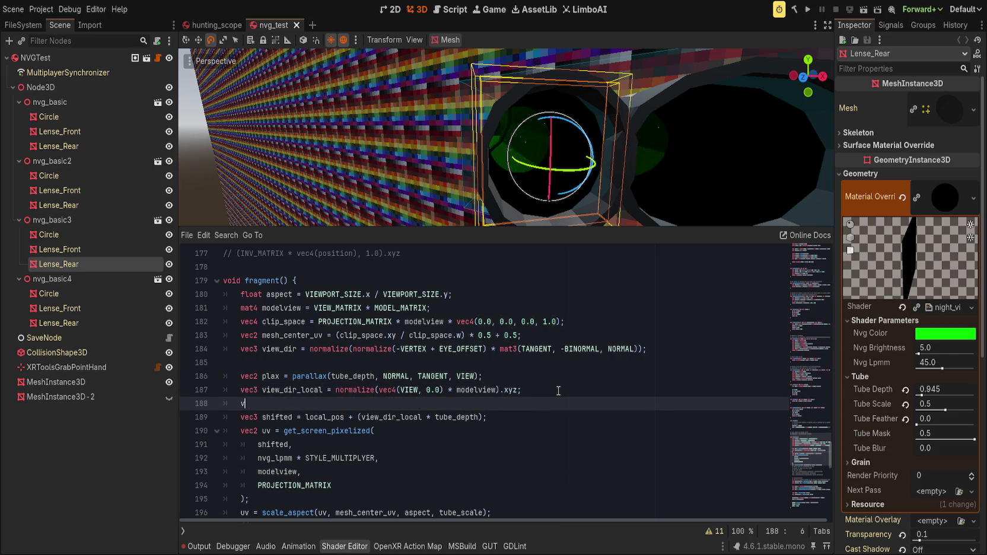
pyautogui.write('ec3 shifted2')
pyautogui.write(' = norm')
pyautogui.press('Down')
pyautogui.press('Return')
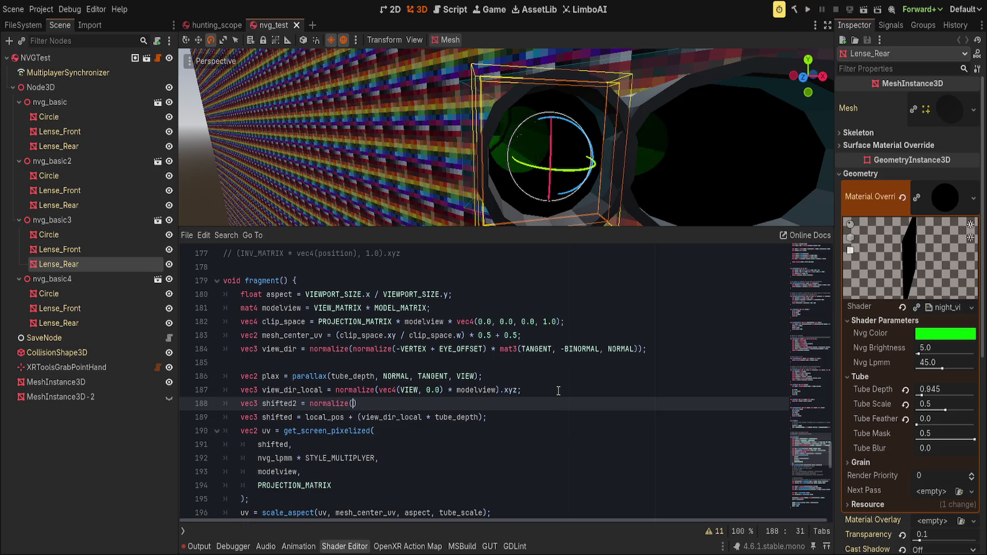
pyautogui.press('BackSpace')
pyautogui.press('BackSpace')
pyautogui.press('BackSpace')
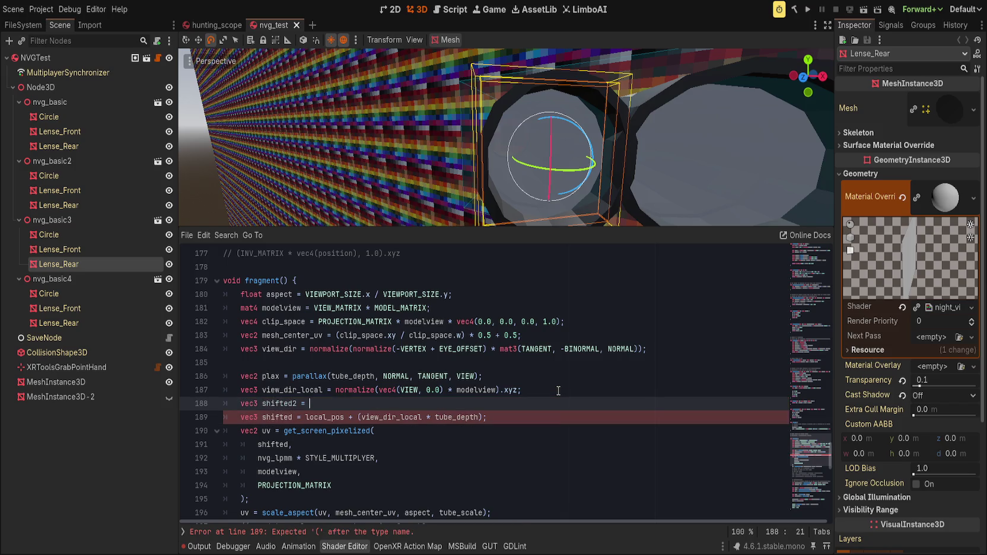
pyautogui.write('model')
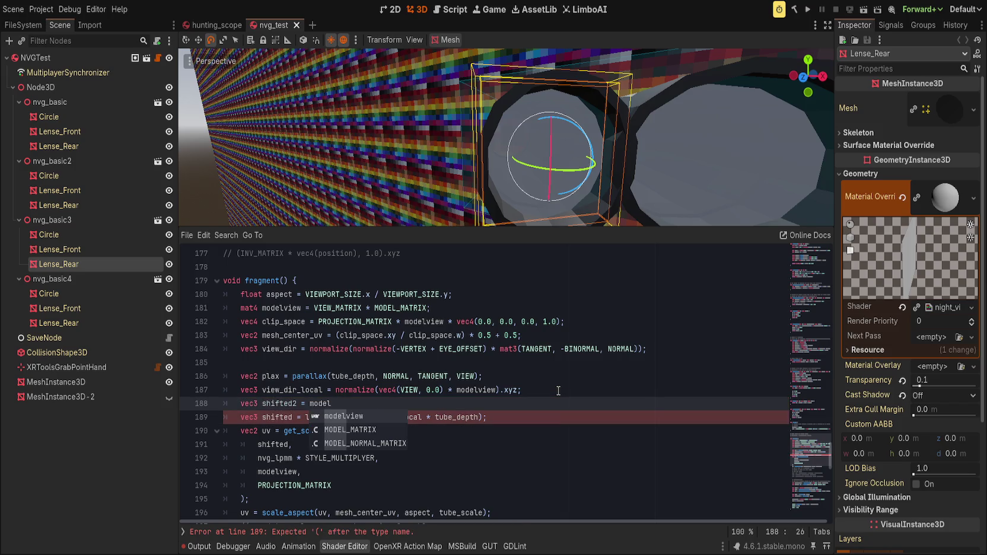
pyautogui.press('BackSpace')
pyautogui.press('BackSpace')
pyautogui.press('BackSpace')
pyautogui.press('BackSpace')
pyautogui.press('BackSpace')
pyautogui.write('INV')
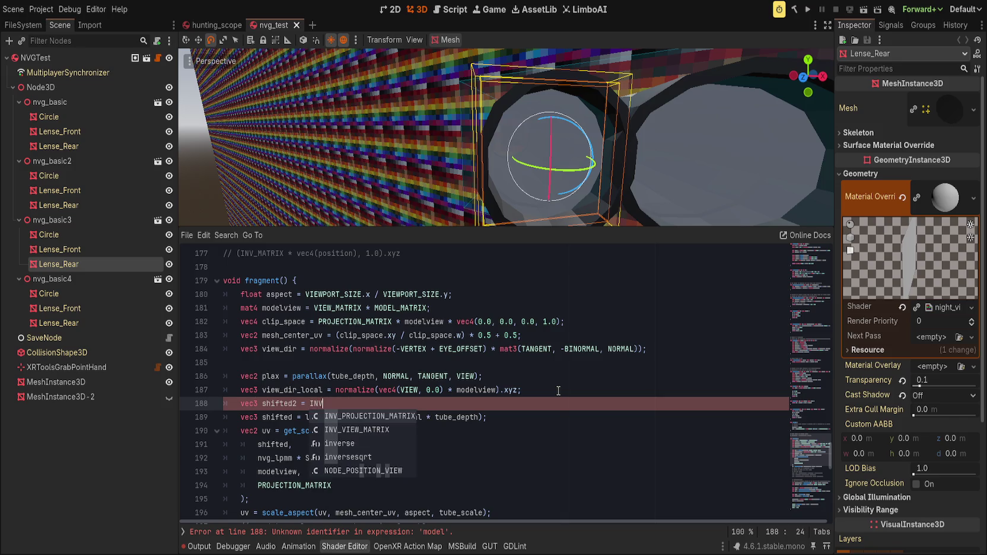
pyautogui.press('Down')
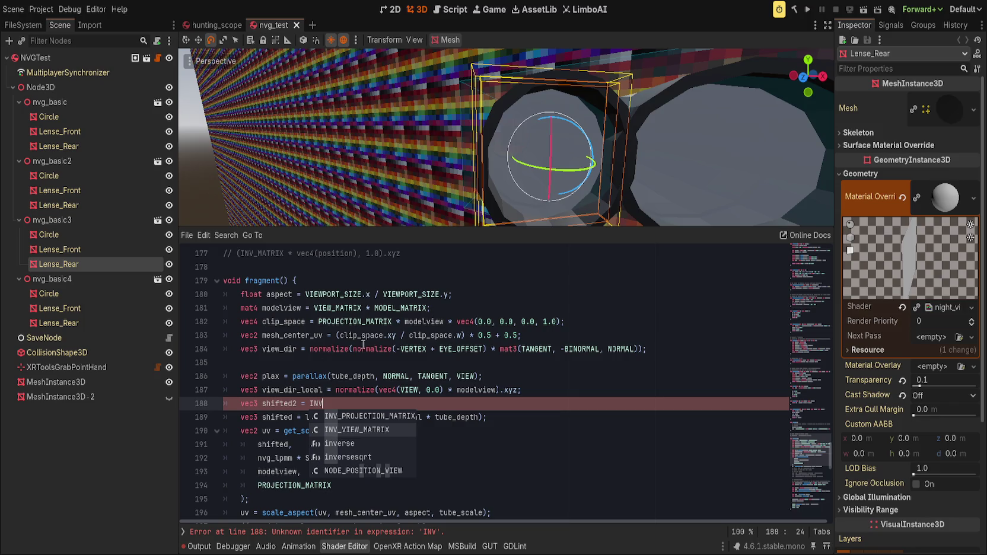
# Add plax to VIEW in the view_dir_local line, wrapped as vec3(plax, 1.0).
pyautogui.doubleClick(267, 375)
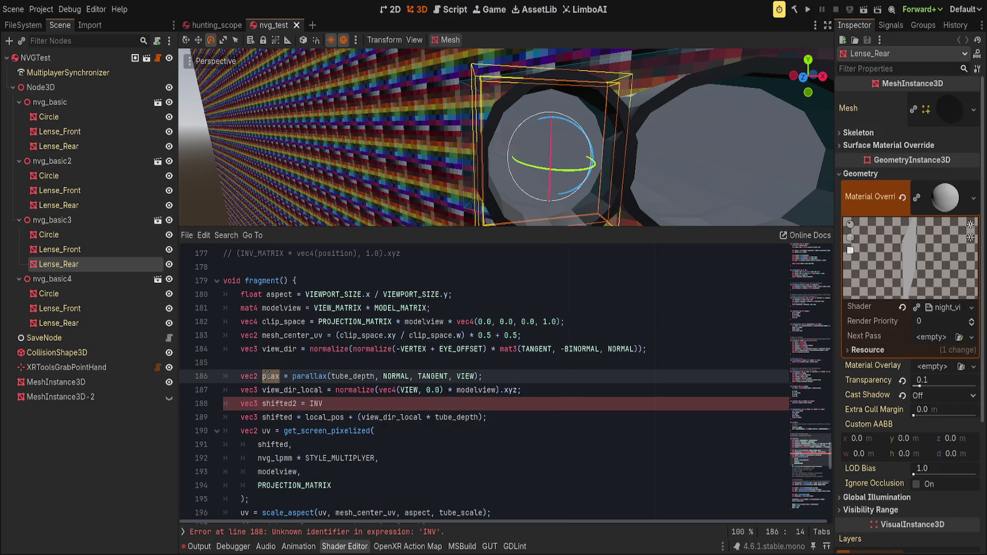
pyautogui.click(405, 375)
pyautogui.click(471, 376)
pyautogui.click(520, 376)
pyautogui.doubleClick(297, 377)
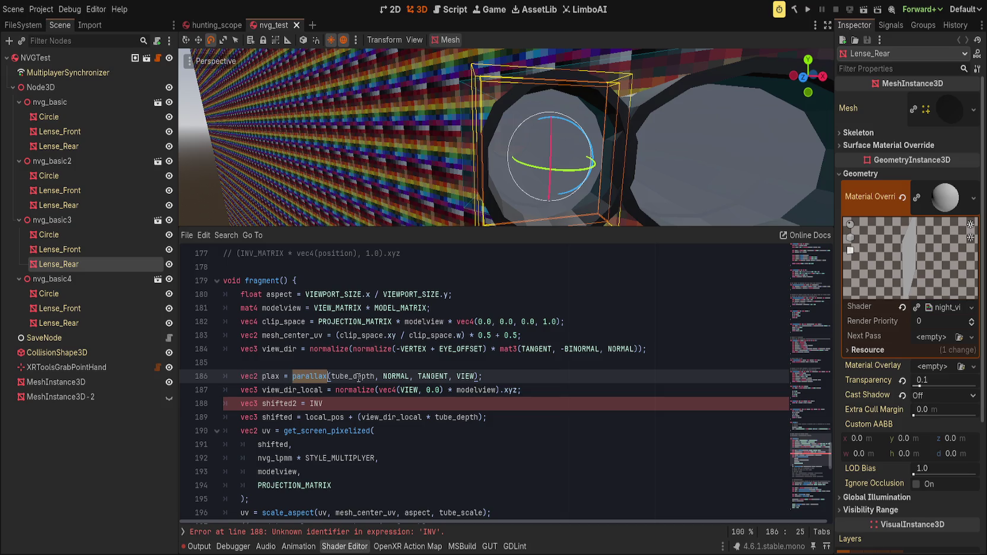
pyautogui.click(439, 404)
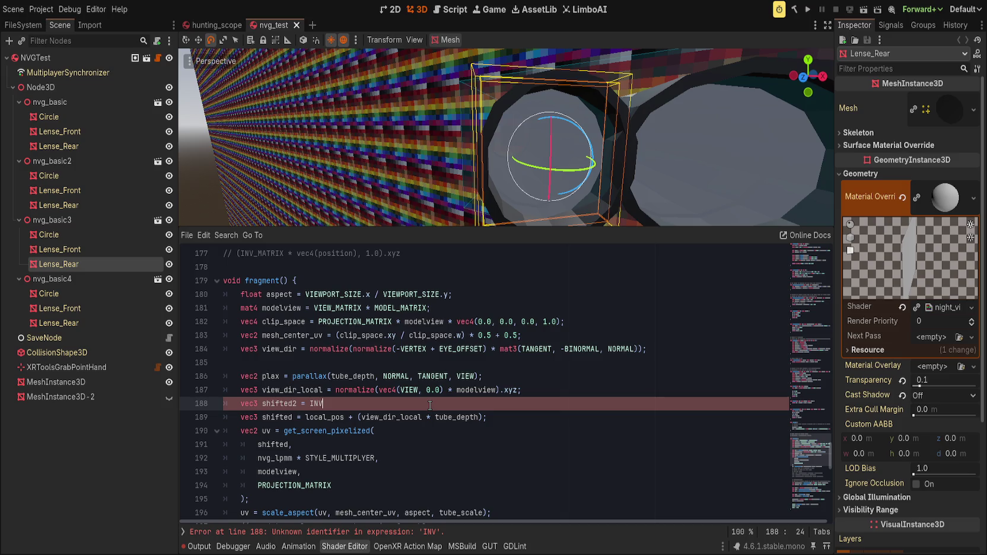
pyautogui.doubleClick(402, 390)
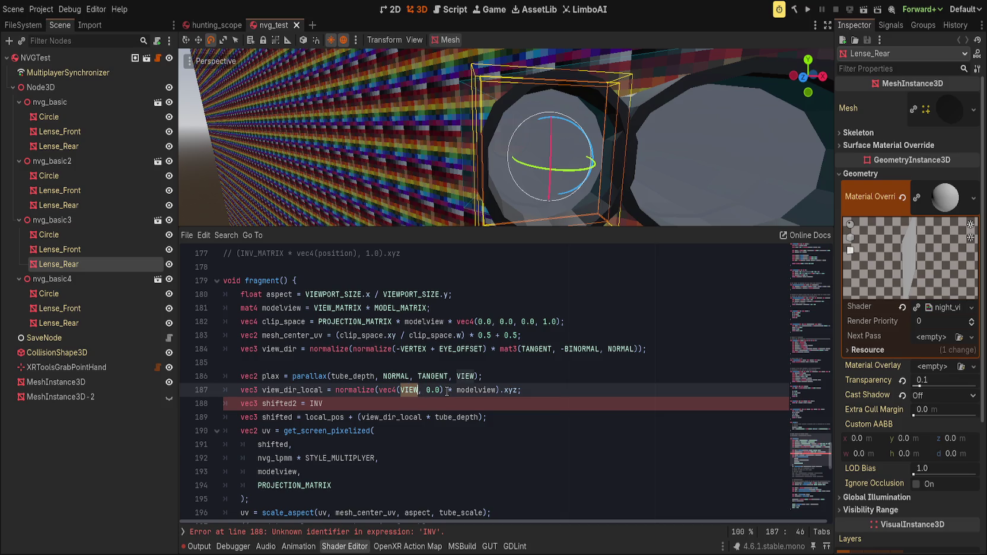
pyautogui.press('Right')
pyautogui.write('+plax')
pyautogui.click(356, 401)
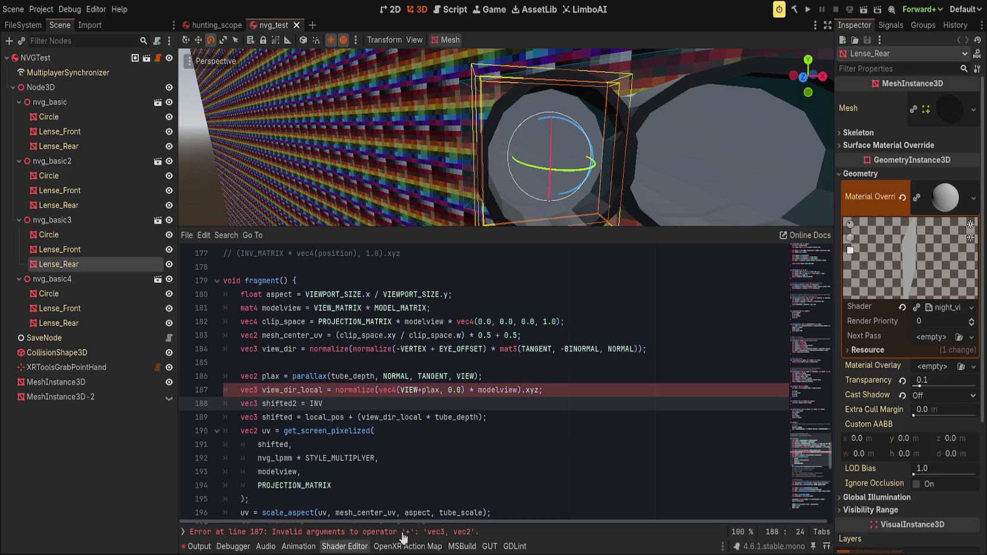
pyautogui.click(421, 391)
pyautogui.write('vec3(')
pyautogui.press('Right')
pyautogui.press('Right')
pyautogui.press('Right')
pyautogui.write(', 1.0)')
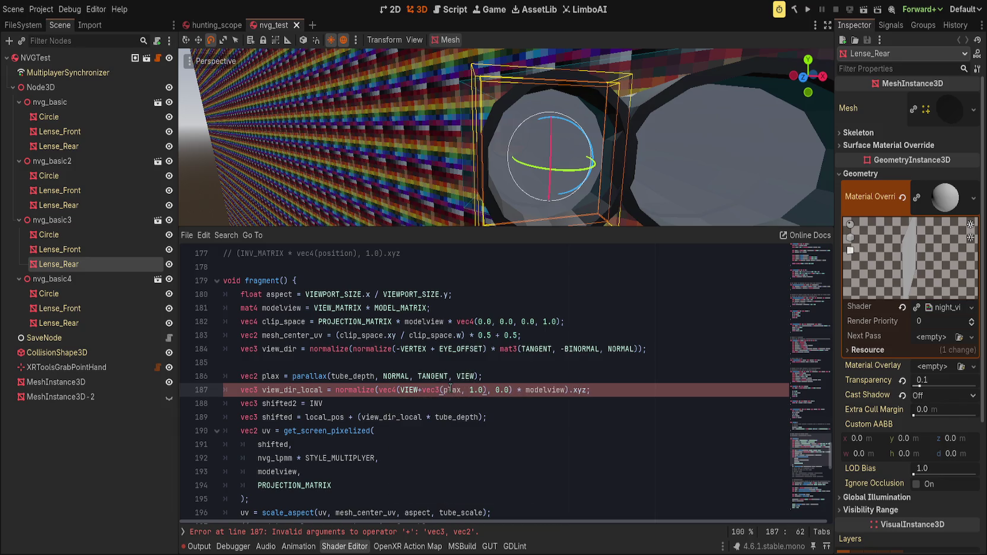
# Delete the leftover shifted2 INV line and change the vec3's 1.0 component to 0.
pyautogui.press('Down')
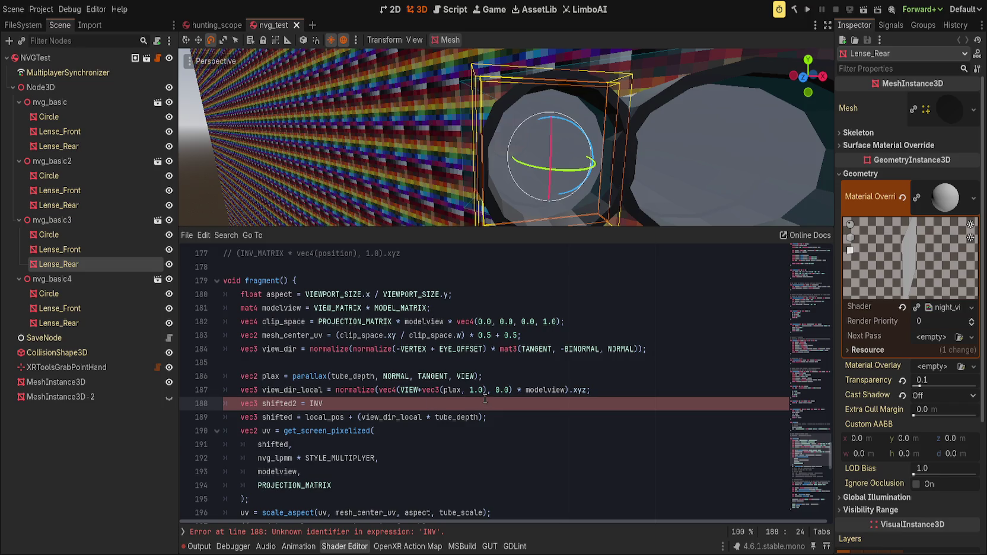
pyautogui.hotkey('ctrl', 'shift', 'k')
pyautogui.click(472, 390)
pyautogui.write('0')
pyautogui.click(499, 405)
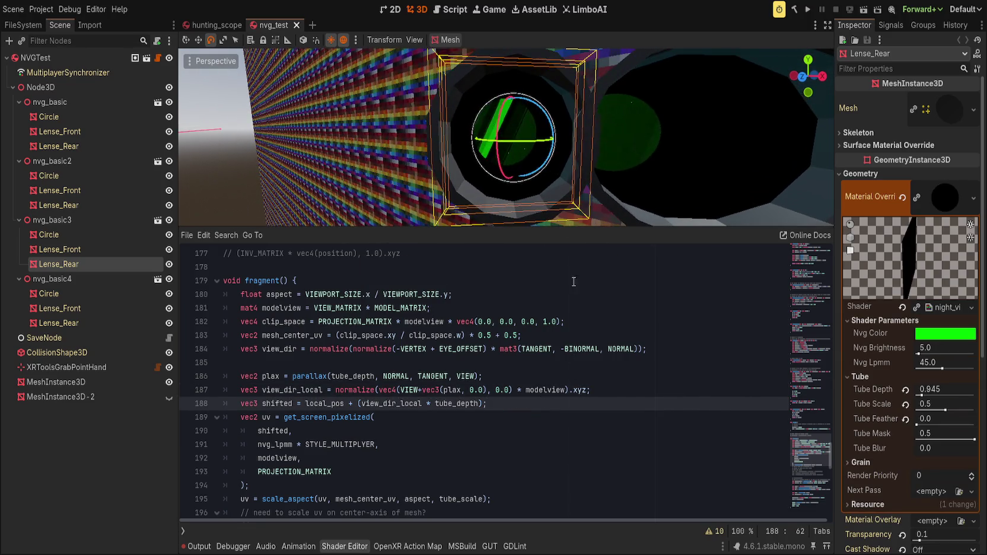
# Try an INV_VIEW multiply, then restore view_dir_local to plain vec4(VIEW, 0.0).
pyautogui.click(423, 390)
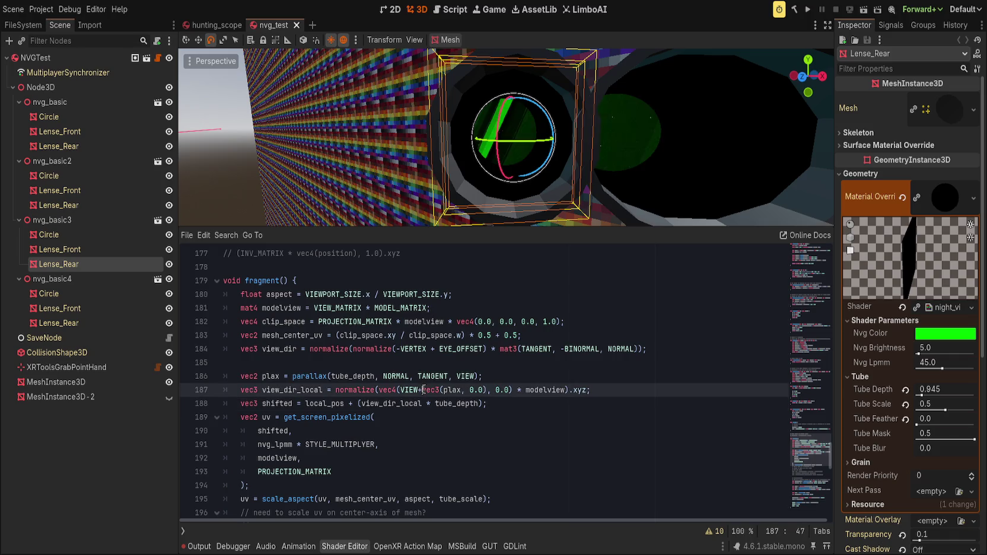
pyautogui.press('BackSpace')
pyautogui.write('*')
pyautogui.press('BackSpace')
pyautogui.press('BackSpace')
pyautogui.press('BackSpace')
pyautogui.write('INV_VIEW')
pyautogui.write(' *')
pyautogui.doubleClick(420, 389)
pyautogui.write('V')
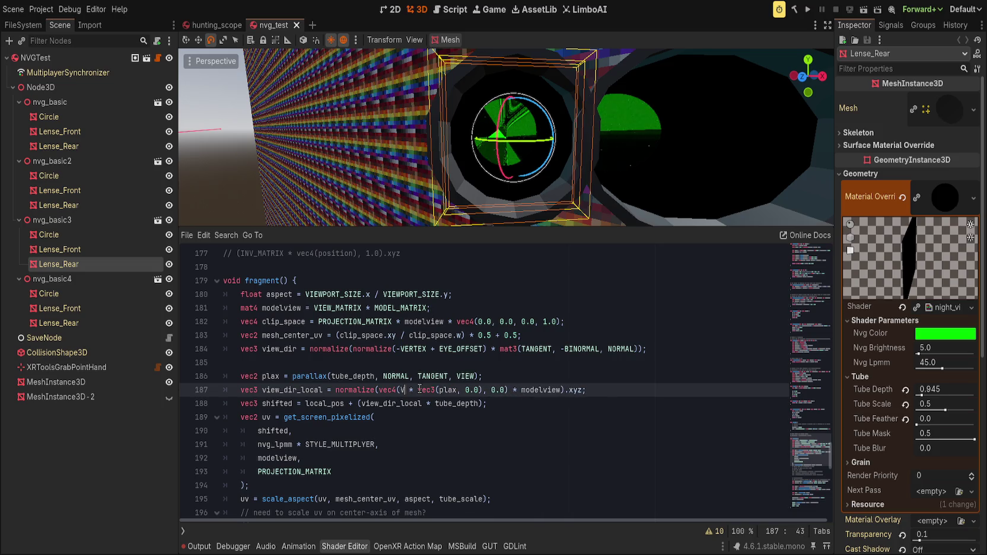
pyautogui.write('IEW')
pyautogui.press('BackSpace')
pyautogui.press('BackSpace')
pyautogui.press('BackSpace')
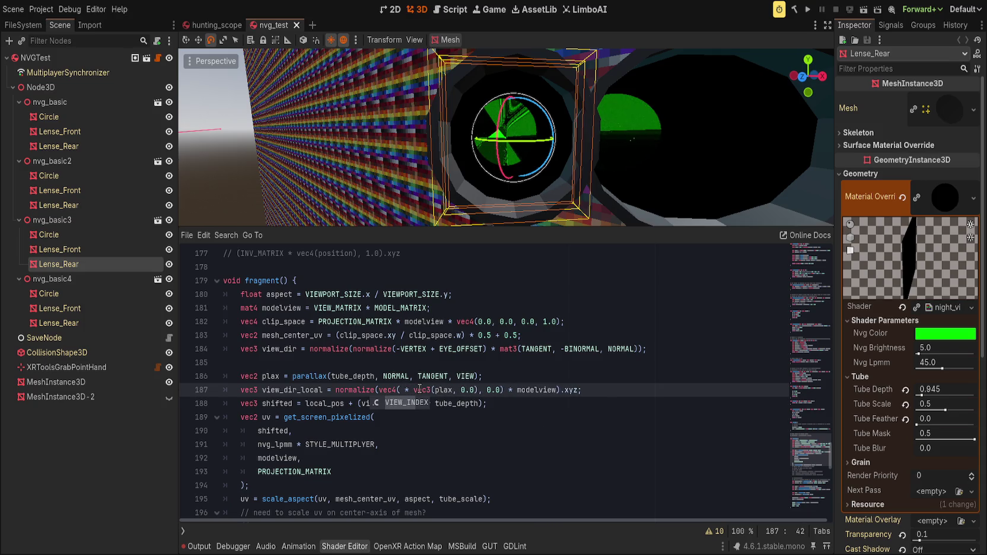
pyautogui.press('Delete')
pyautogui.press('Delete')
pyautogui.press('Delete')
pyautogui.write('VI')
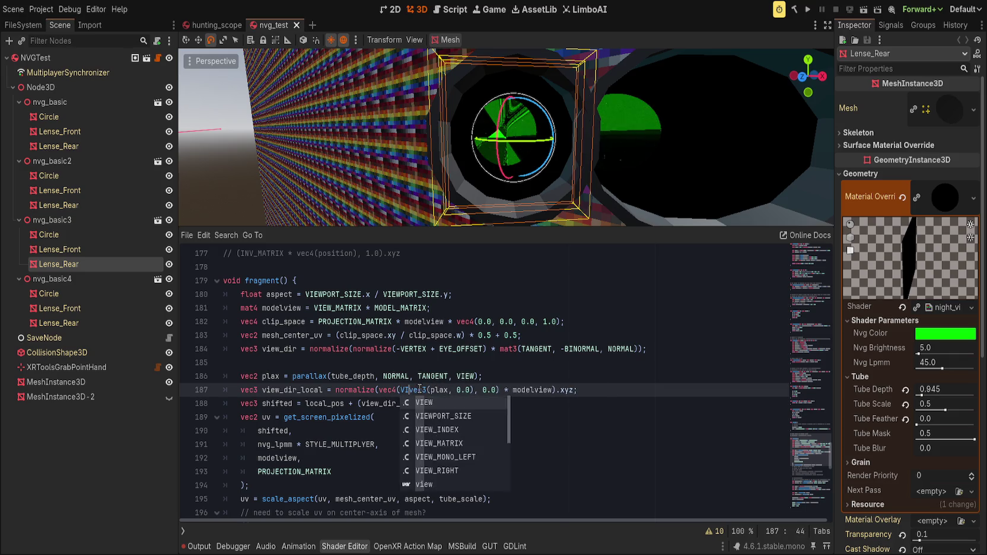
pyautogui.write('EW')
pyautogui.press('Right')
pyautogui.press('Right')
pyautogui.press('Right')
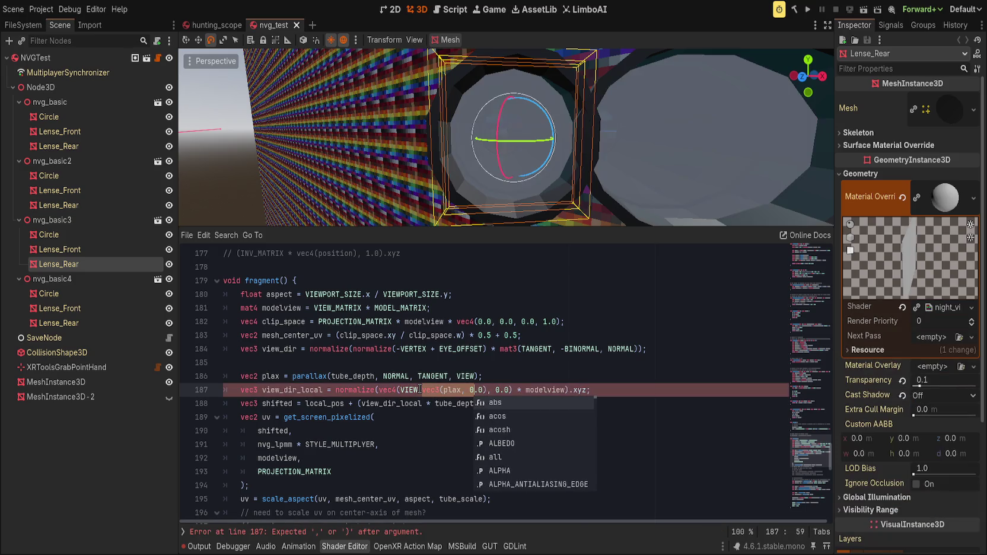
pyautogui.press('Delete')
pyautogui.press('Delete')
pyautogui.press('Delete')
pyautogui.press('BackSpace')
pyautogui.press('BackSpace')
pyautogui.press('BackSpace')
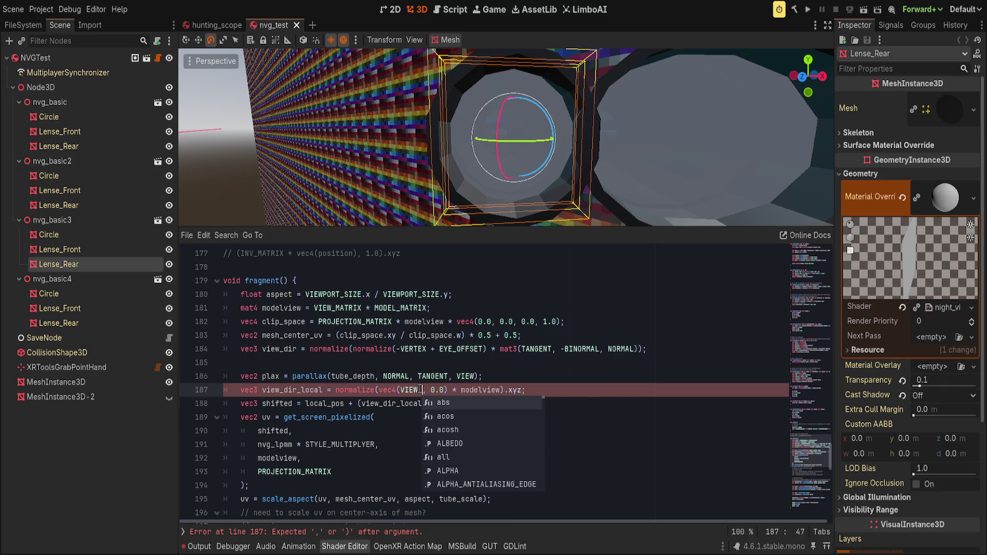
pyautogui.click(580, 357)
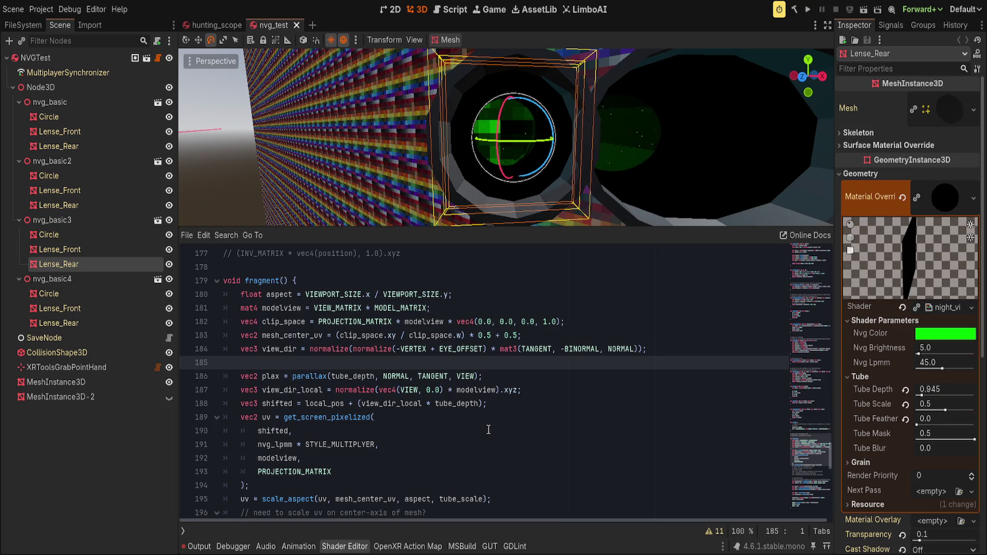
# Comment out the scale_aspect line, add 'uv += plax;' after get_screen_pixelized, and save.
pyautogui.click(387, 490)
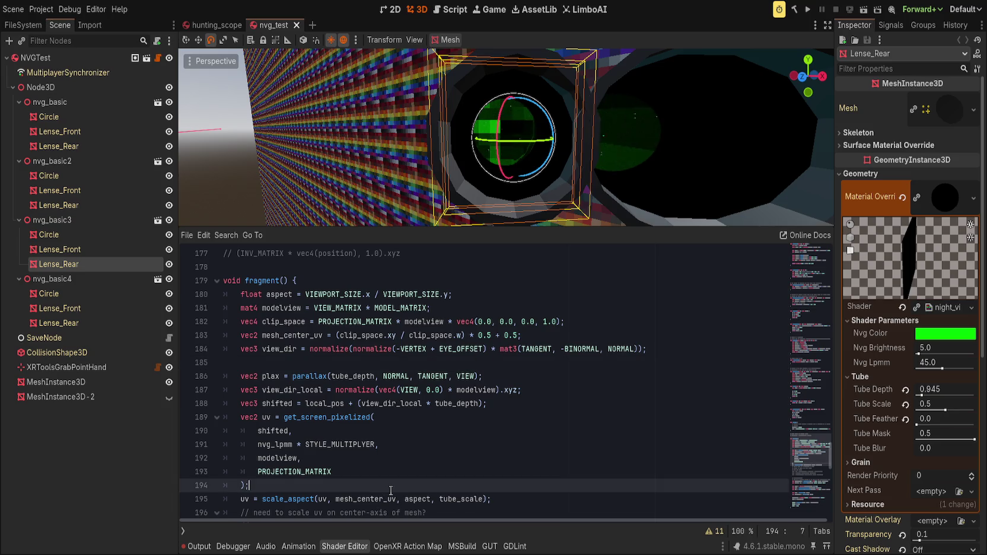
pyautogui.click(328, 499)
pyautogui.write('+ plax')
pyautogui.click(445, 475)
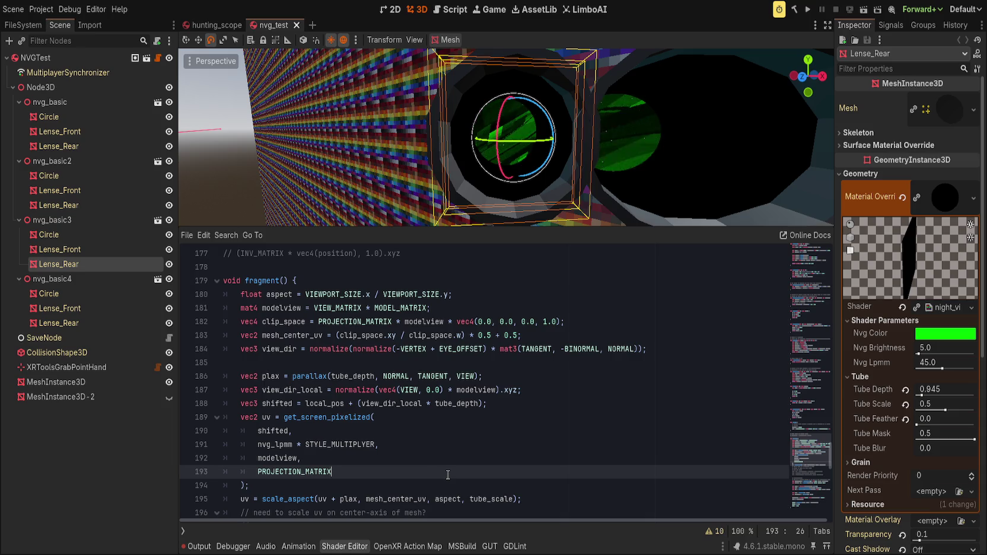
pyautogui.click(350, 499)
pyautogui.press('Home')
pyautogui.press('Return')
pyautogui.hotkey('ctrl', 'k')
pyautogui.press('Up')
pyautogui.write('uv += plax;')
pyautogui.hotkey('ctrl', 's')
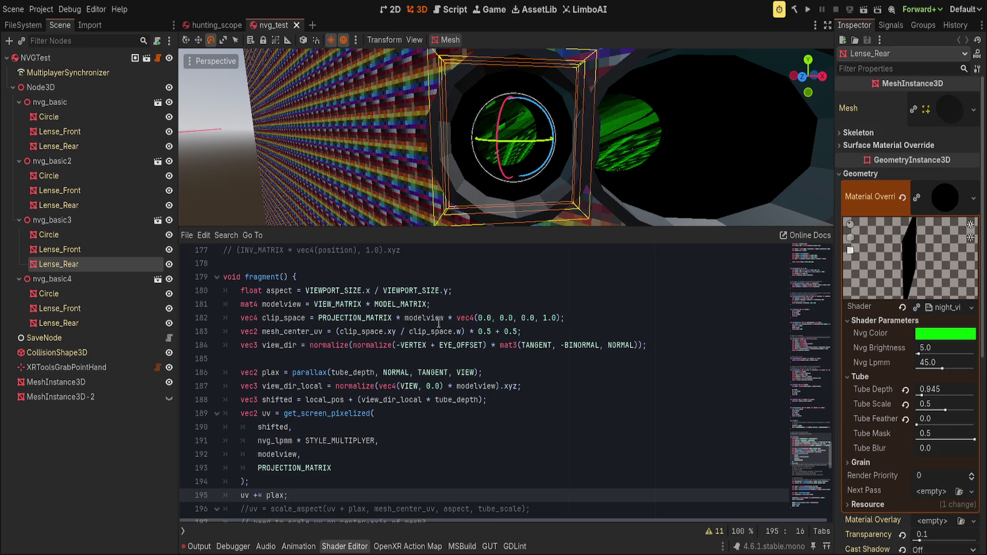
pyautogui.doubleClick(397, 372)
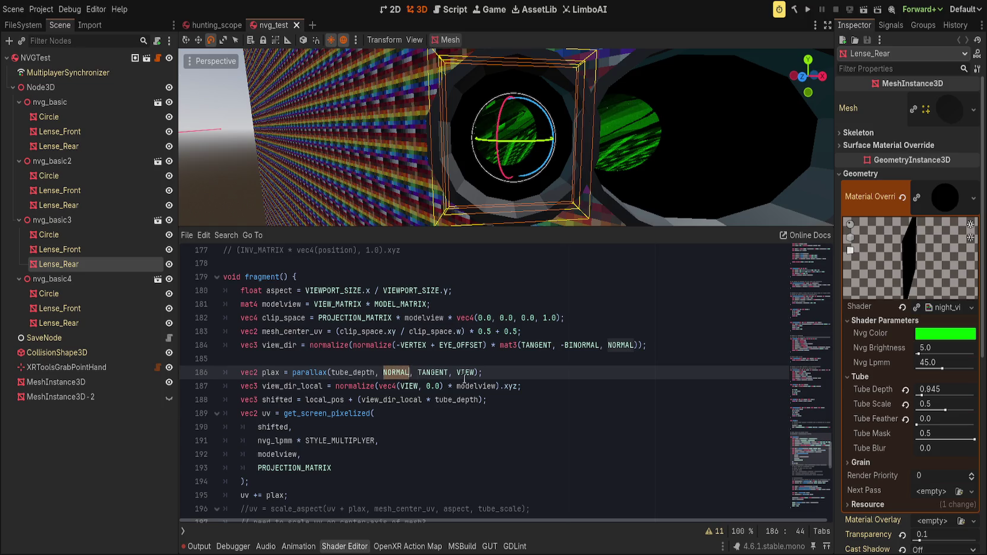
pyautogui.doubleClick(433, 373)
pyautogui.doubleClick(465, 372)
pyautogui.click(484, 373)
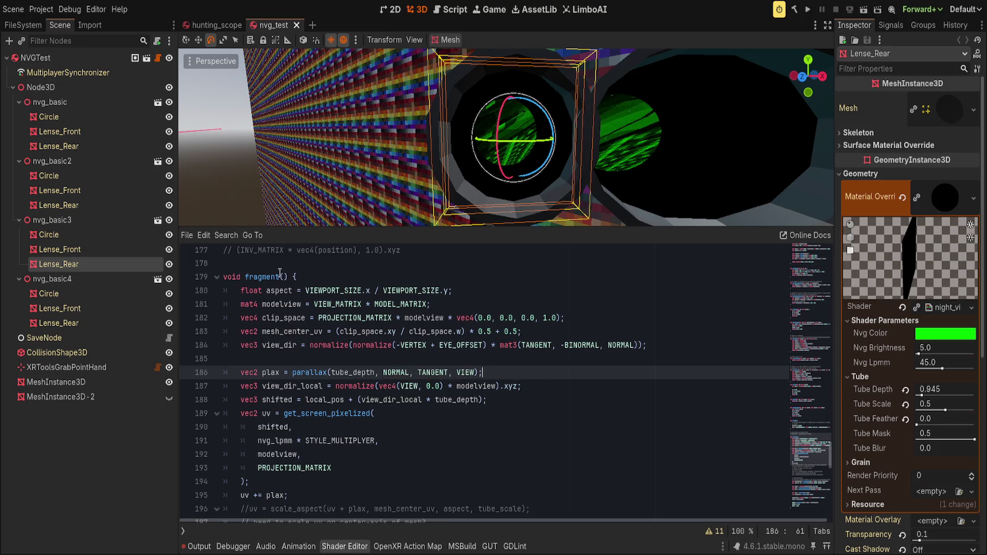
pyautogui.doubleClick(279, 344)
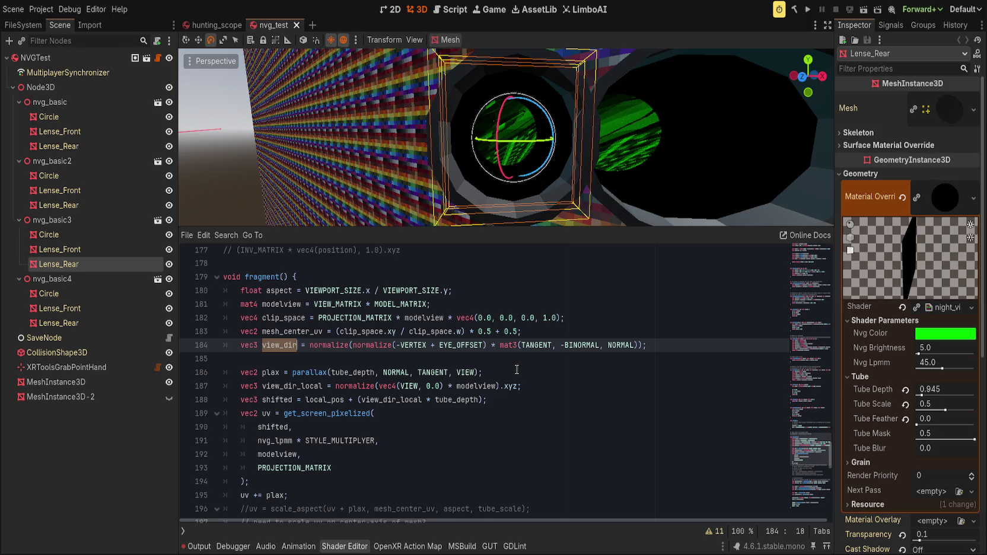
pyautogui.scroll(5, 517, 373)
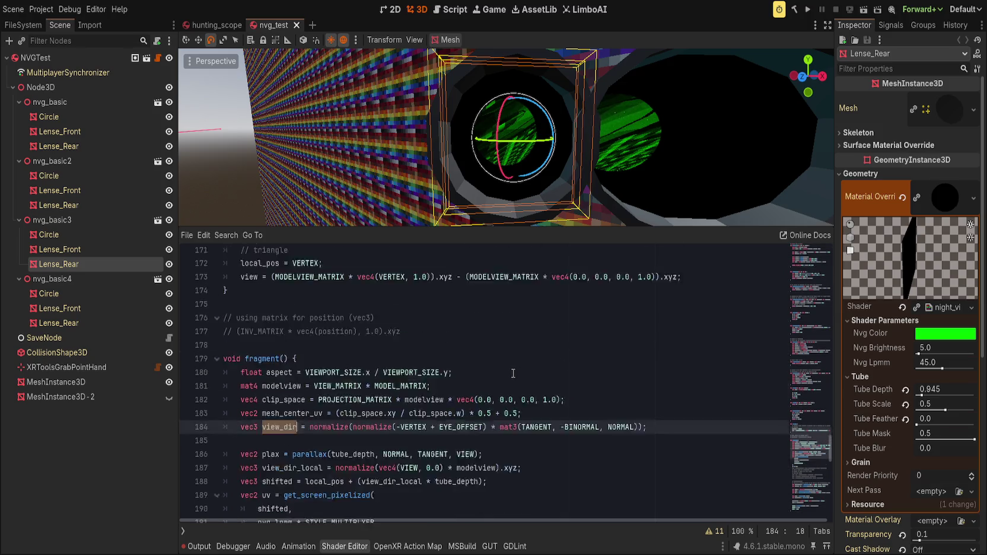
pyautogui.scroll(10, 515, 374)
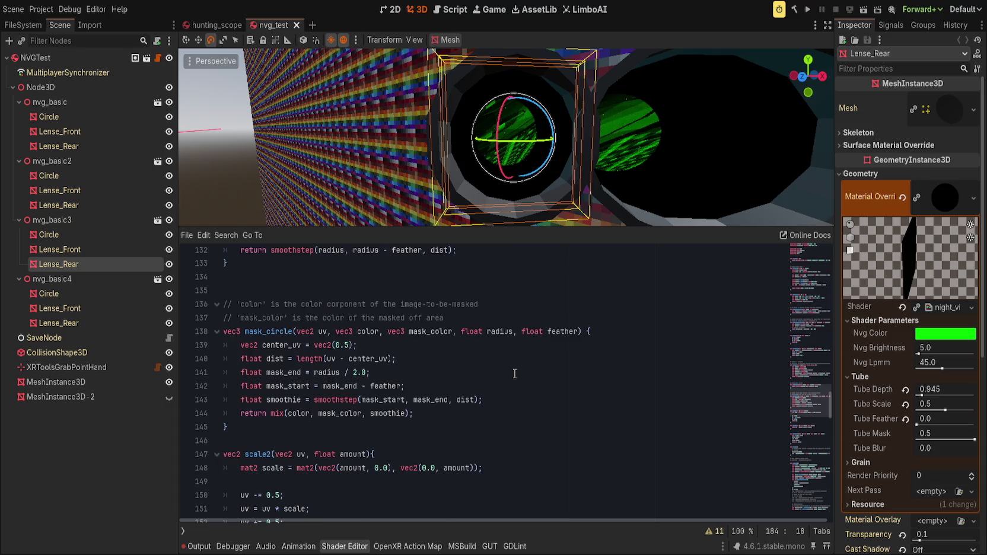
pyautogui.scroll(4, 515, 373)
pyautogui.scroll(2, 515, 373)
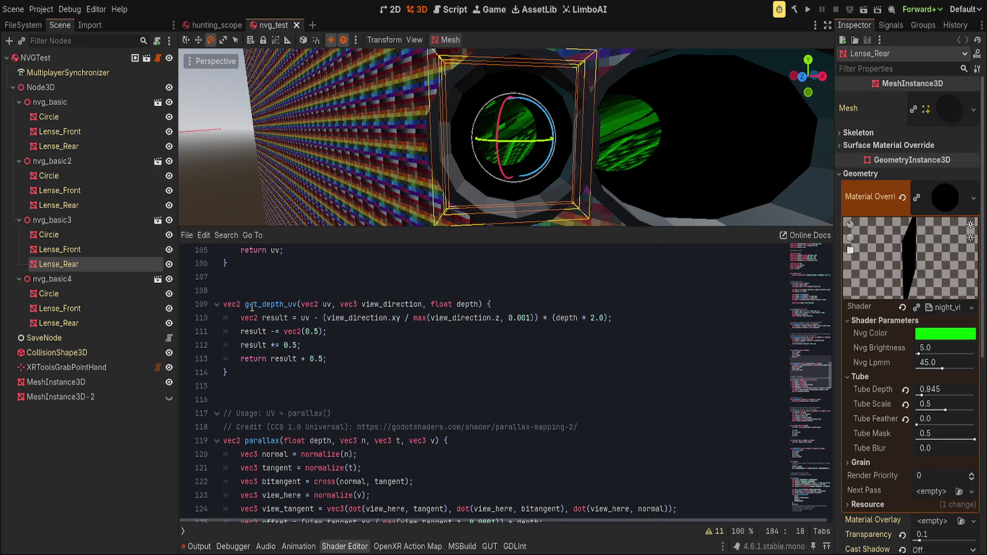
pyautogui.click(410, 358)
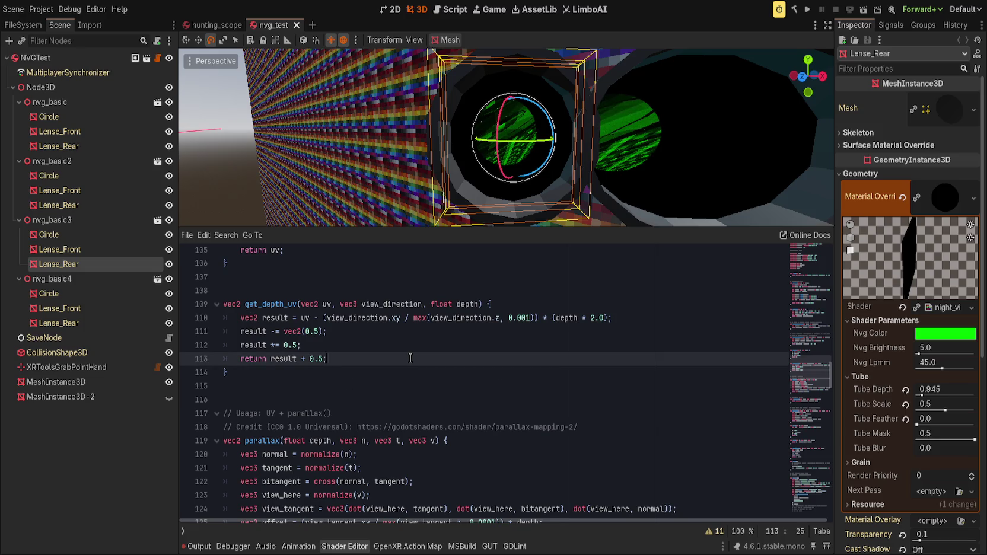
pyautogui.scroll(-14, 410, 359)
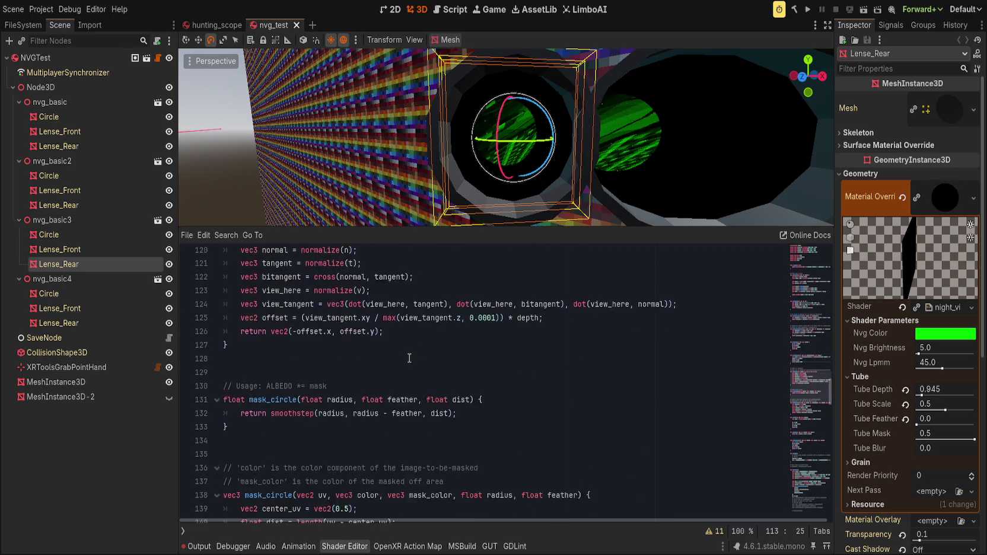
pyautogui.scroll(-9, 409, 358)
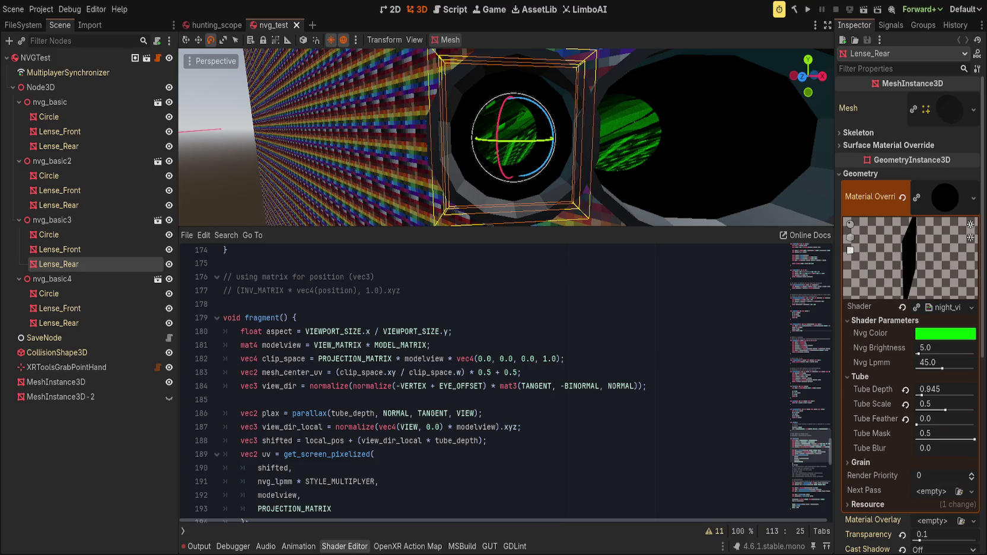
# Cut the 'uv += plax;' line, uncomment scale_aspect on line 194 and strip its ' + plax'.
pyautogui.click(503, 372)
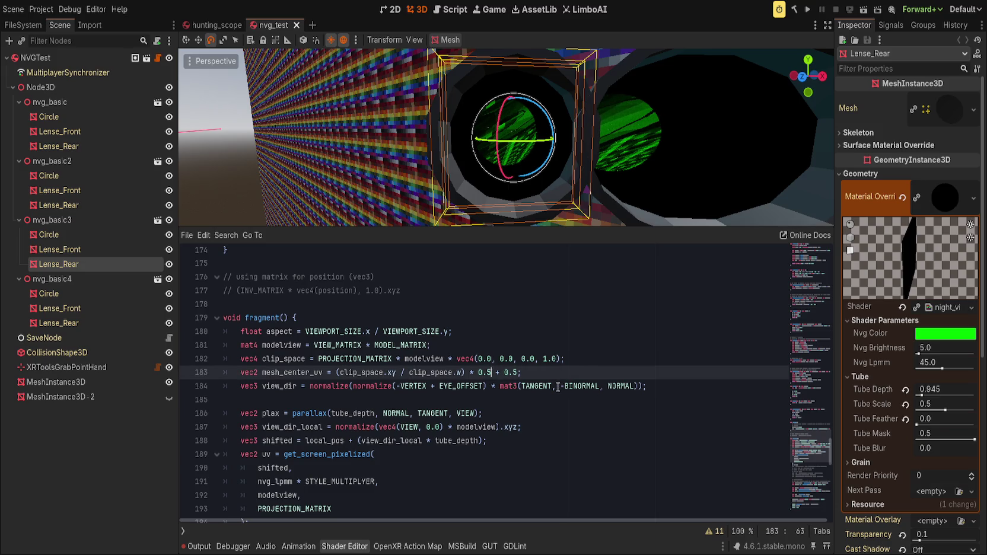
pyautogui.scroll(-2, 556, 389)
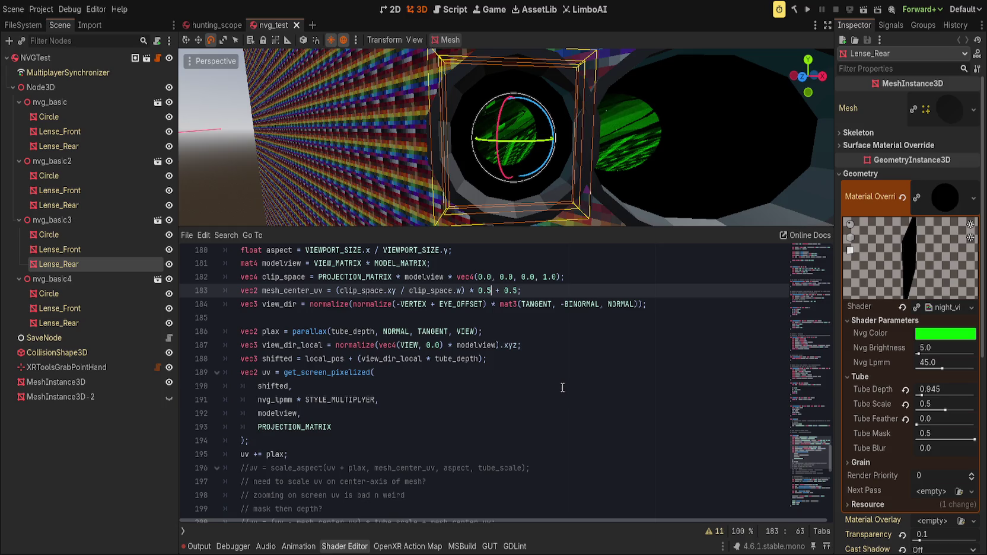
pyautogui.click(537, 337)
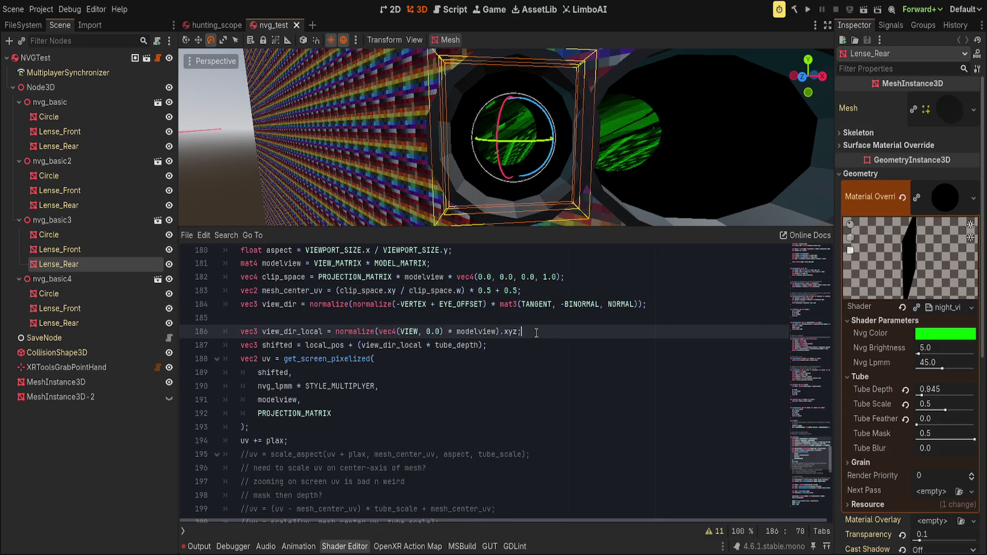
pyautogui.click(361, 444)
pyautogui.hotkey('ctrl', 'x')
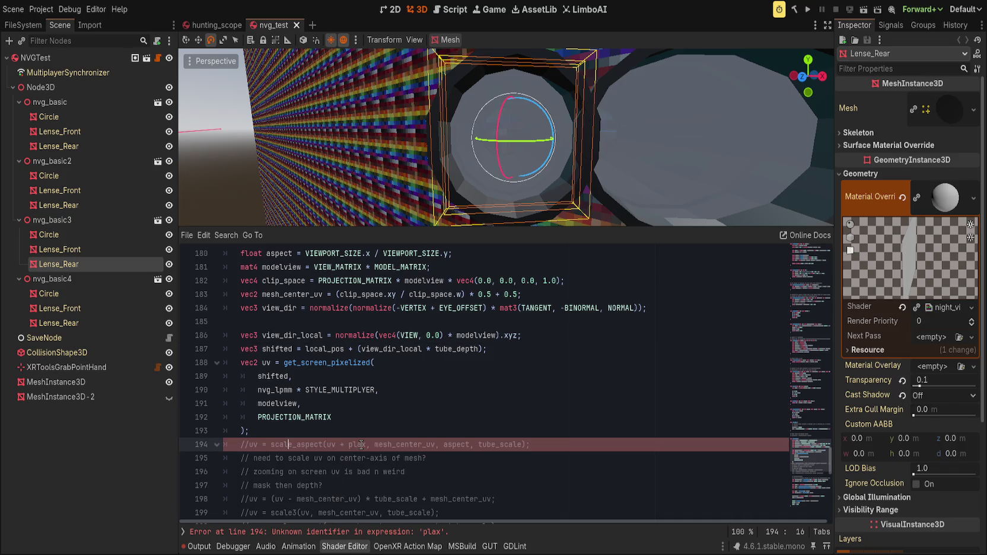
pyautogui.hotkey('ctrl', 'k')
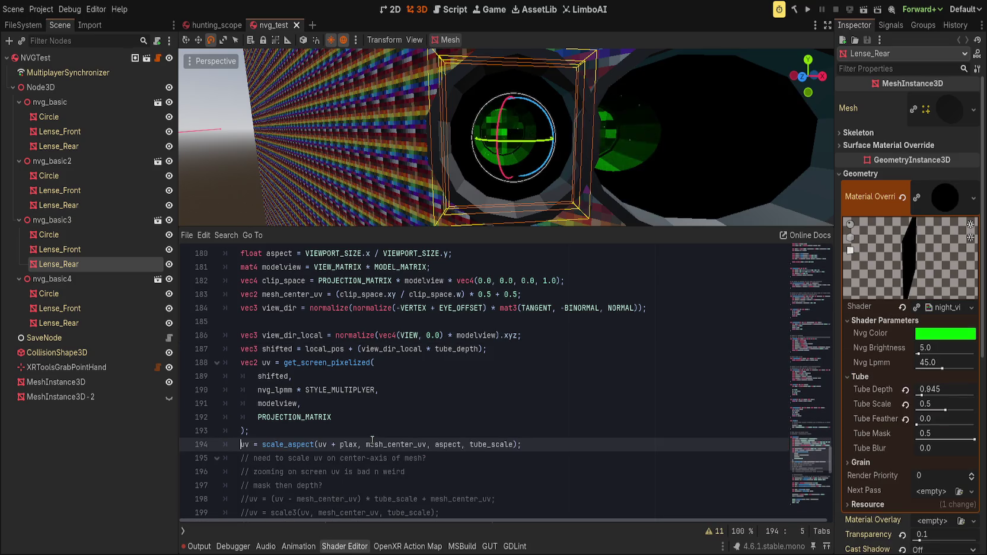
pyautogui.press('Delete')
pyautogui.press('Delete')
pyautogui.press('Delete')
pyautogui.press('End')
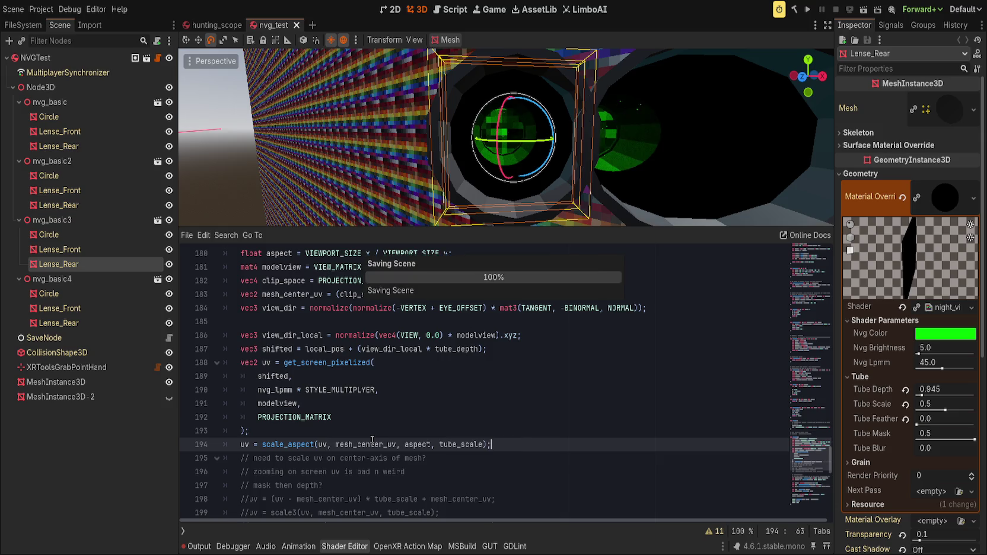
# Try several rear-lens Tube Depth values (0.48 to 0.69), reset it to default, and save the scene.
pyautogui.moveTo(921, 394); pyautogui.dragTo(918, 394)
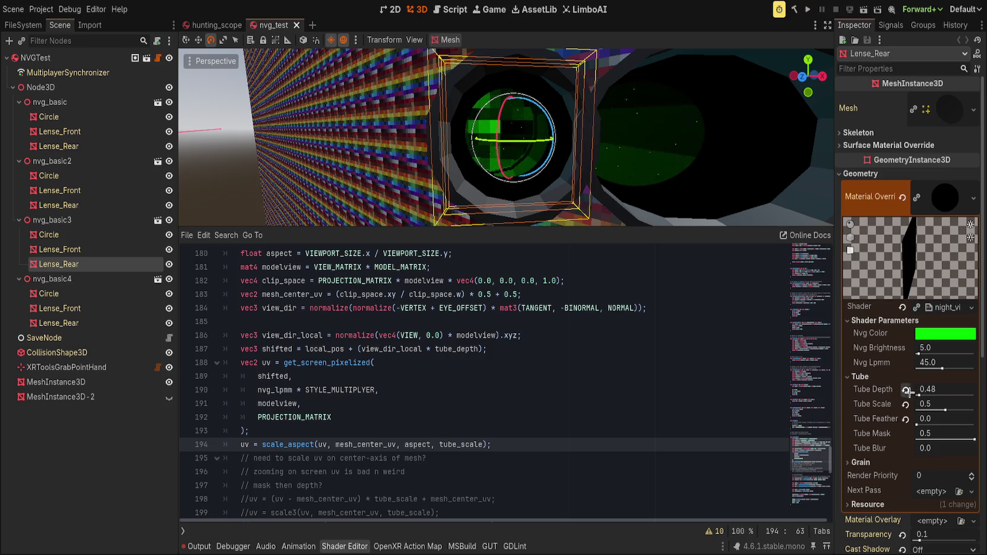
pyautogui.moveTo(918, 393); pyautogui.dragTo(910, 395)
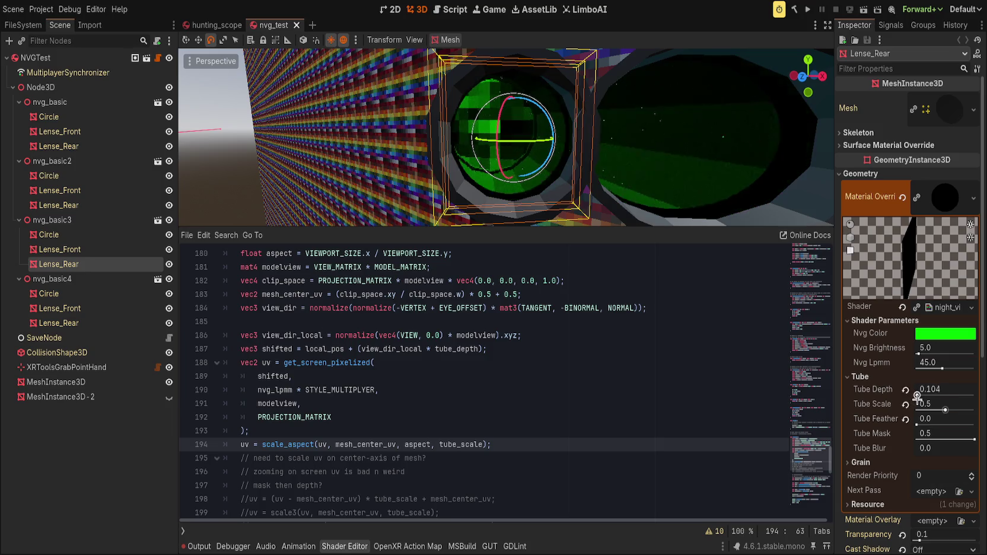
pyautogui.click(525, 457)
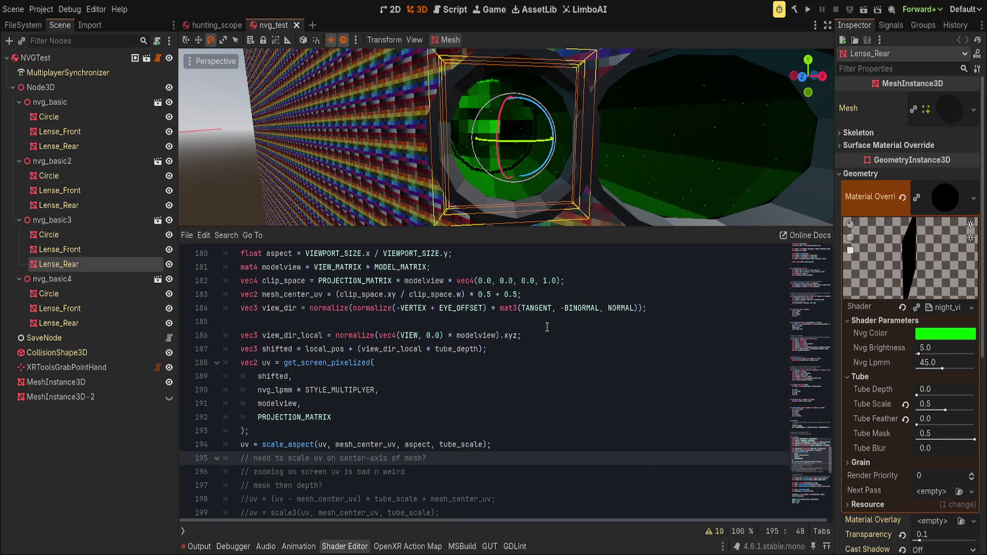
pyautogui.moveTo(920, 395); pyautogui.dragTo(961, 394)
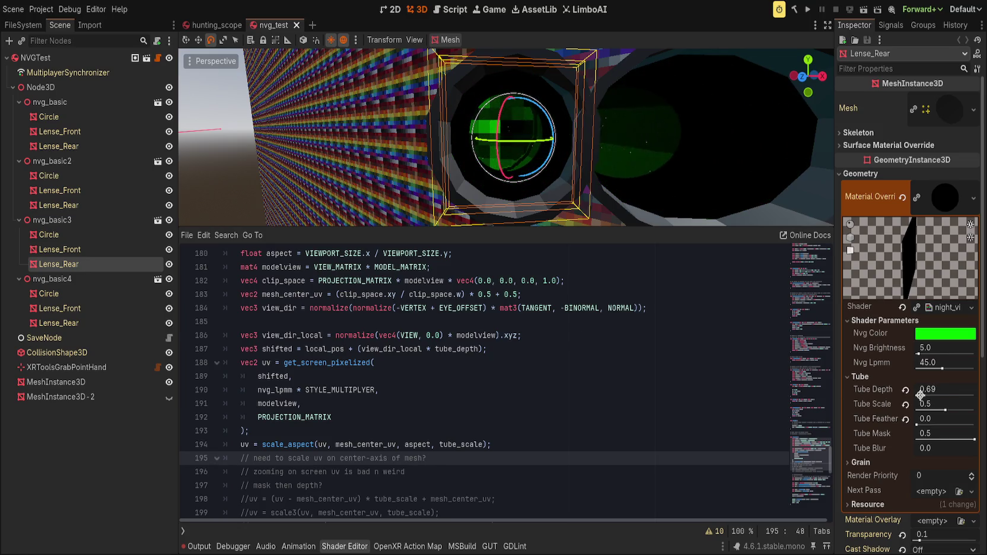
pyautogui.click(905, 390)
pyautogui.click(860, 377)
pyautogui.hotkey('ctrl', 's')
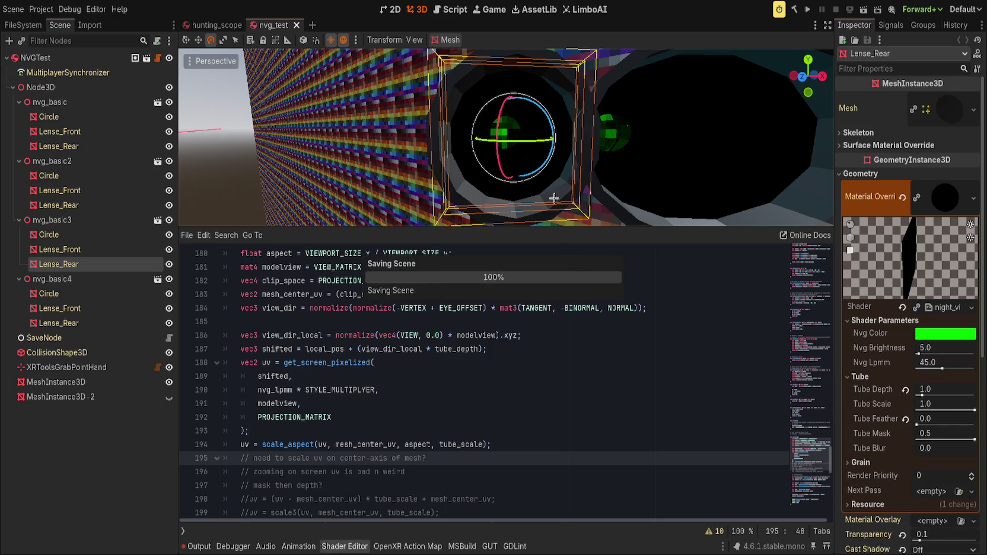
# Select Lense_Rear under nvg_basic3 and reset its Tube Depth to 0.0.
pyautogui.scroll(-3, 552, 142)
pyautogui.click(552, 143)
pyautogui.scroll(3, 552, 142)
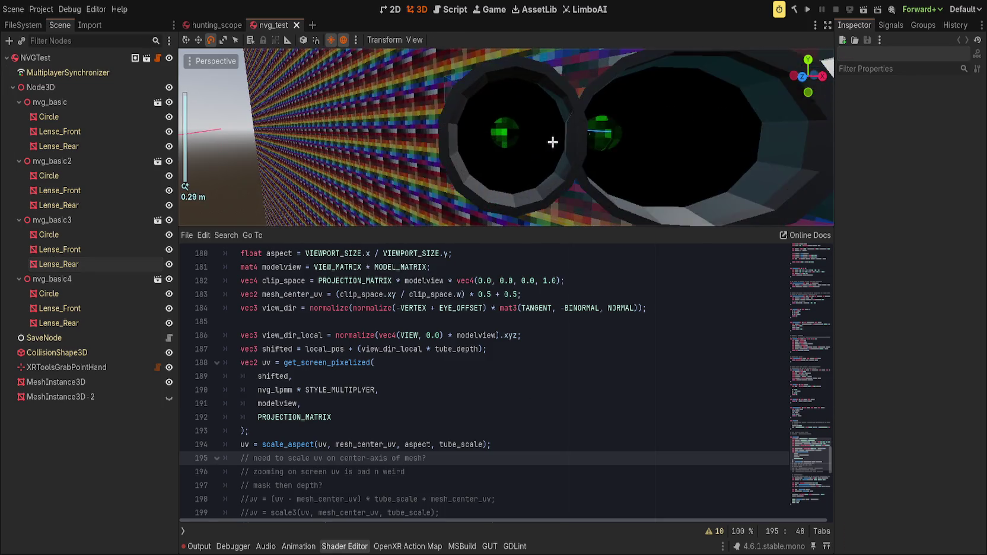
pyautogui.scroll(-3, 552, 142)
pyautogui.scroll(3, 547, 157)
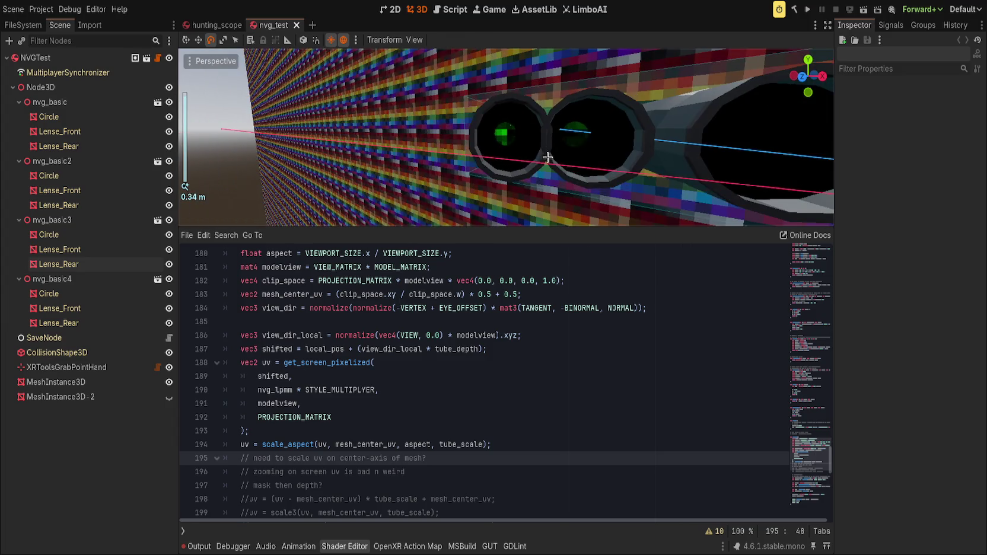
pyautogui.scroll(1, 547, 158)
pyautogui.click(119, 264)
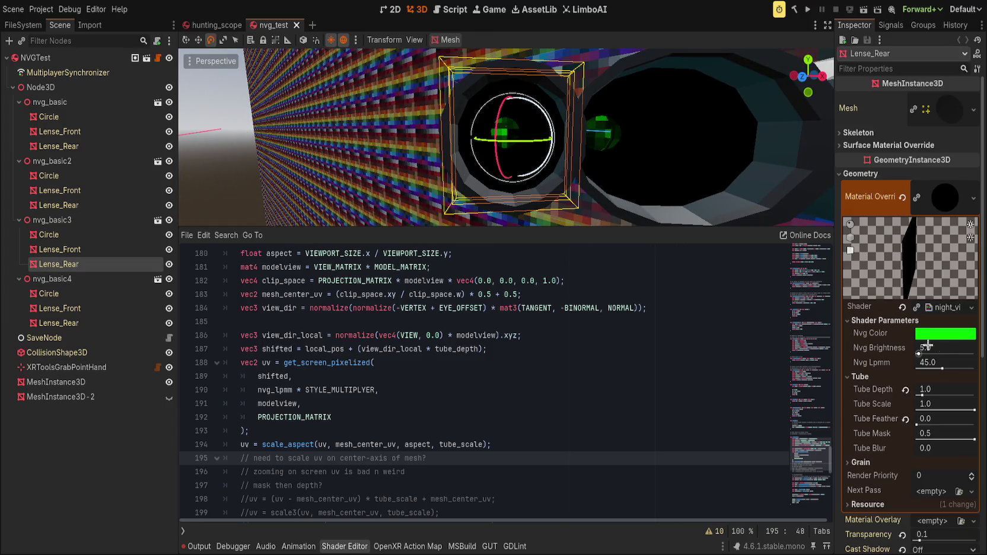
pyautogui.click(905, 390)
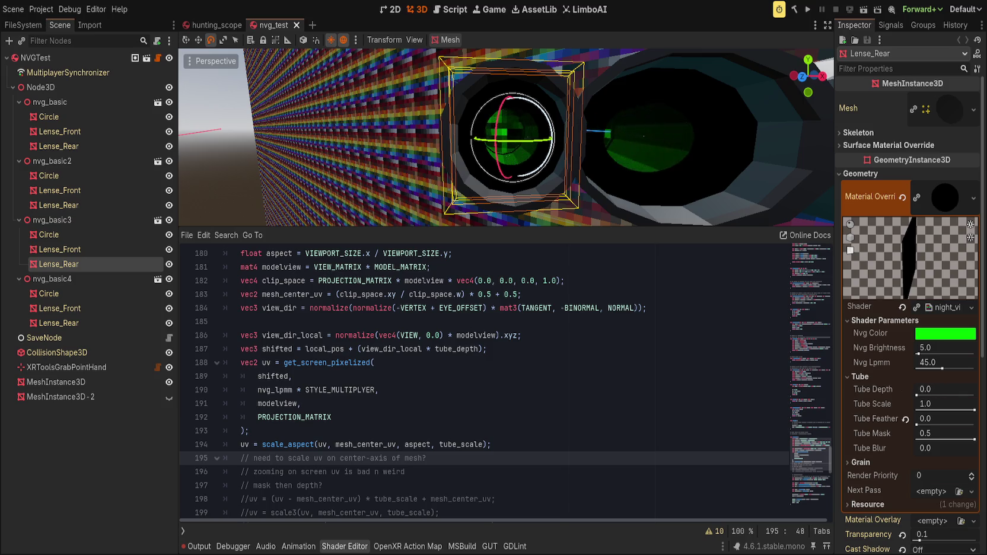
# Hide the bottom panel and lower Tube Scale while viewing the rear lens from the side.
pyautogui.scroll(1, 608, 213)
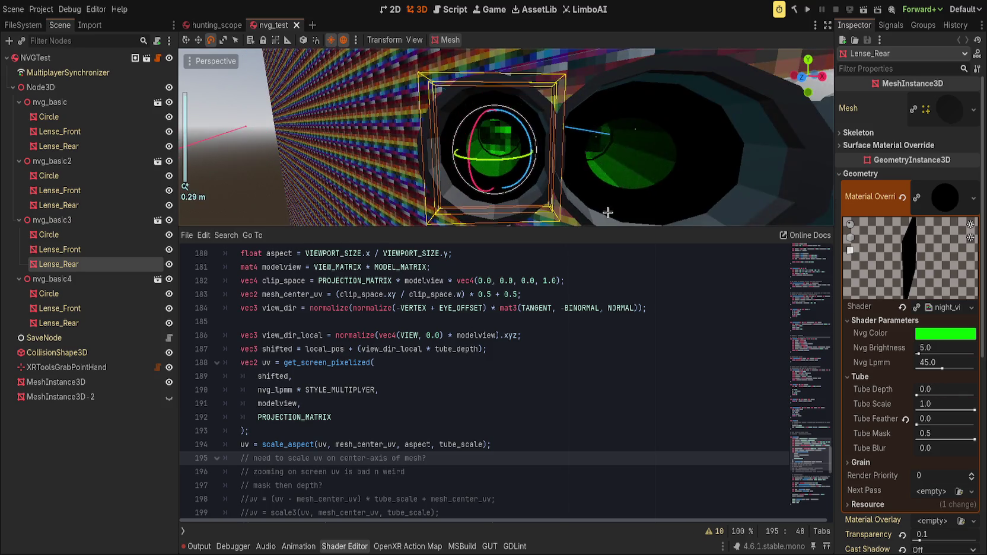
pyautogui.hotkey('ctrl', 'j')
pyautogui.scroll(-1, 690, 320)
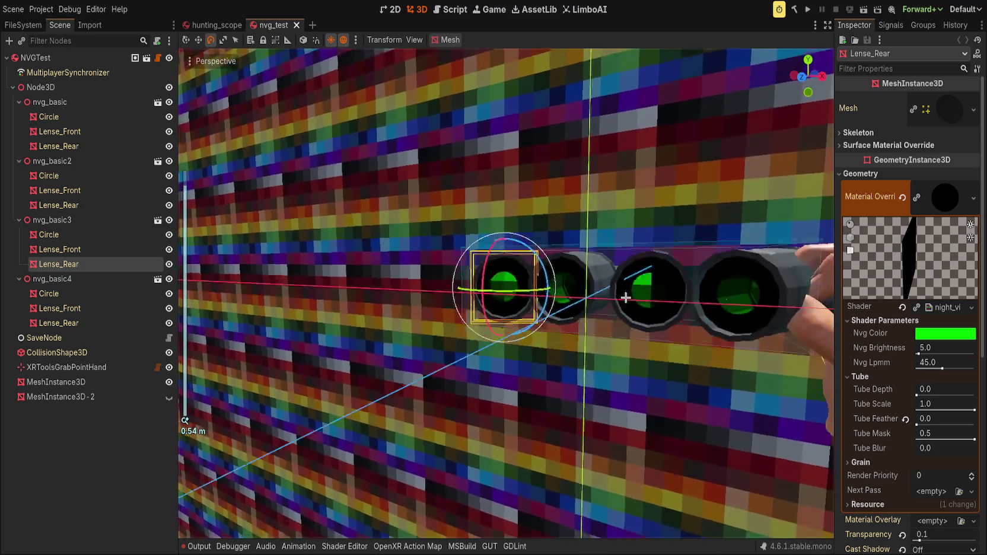
pyautogui.moveTo(624, 286)
pyautogui.mouseDown()
pyautogui.moveTo(608, 330)
pyautogui.moveTo(649, 342)
pyautogui.mouseUp()
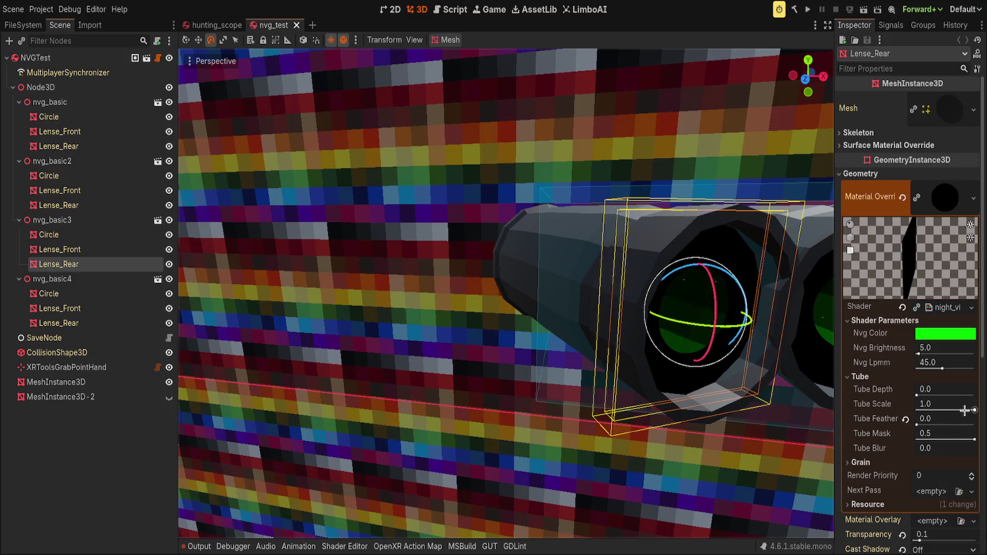
pyautogui.moveTo(973, 408); pyautogui.dragTo(944, 409)
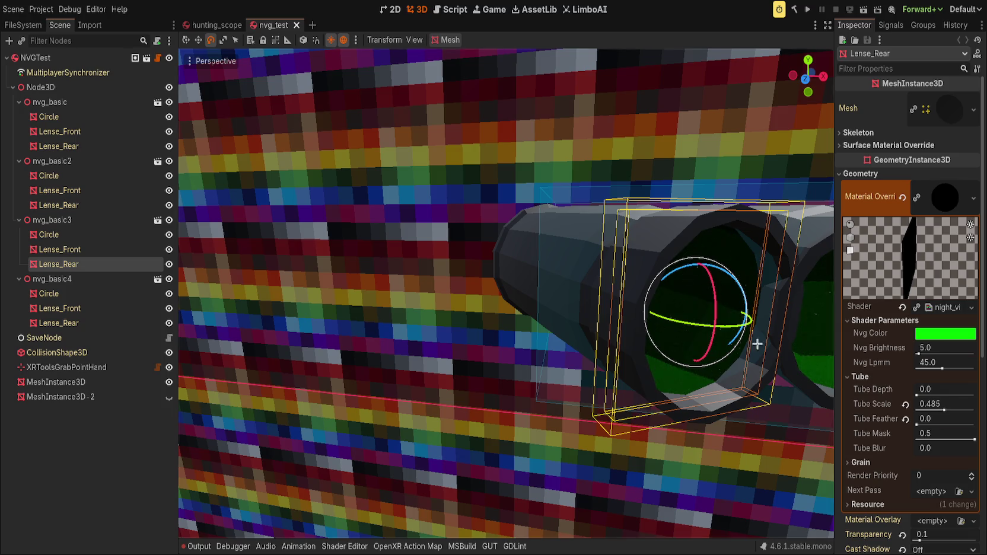
pyautogui.press('f')
# Test a Tube Depth of 0.332, then undo it back to 0.0.
pyautogui.moveTo(920, 389)
pyautogui.mouseDown()
pyautogui.moveTo(928, 390)
pyautogui.moveTo(918, 390)
pyautogui.mouseUp()
pyautogui.moveTo(623, 308)
pyautogui.mouseDown()
pyautogui.moveTo(612, 314)
pyautogui.moveTo(624, 307)
pyautogui.moveTo(608, 300)
pyautogui.moveTo(633, 300)
pyautogui.mouseUp()
pyautogui.hotkey('ctrl', 'z')
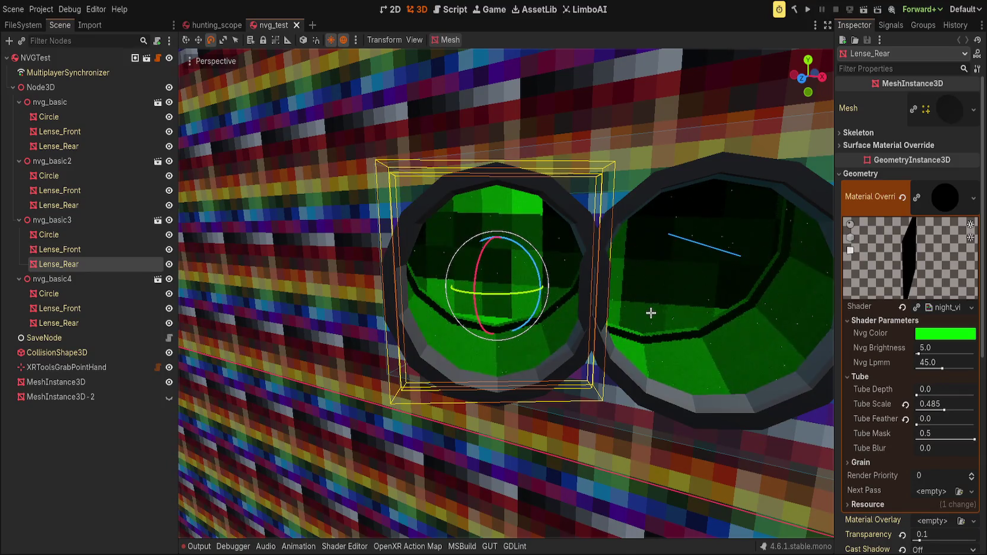
pyautogui.click(454, 10)
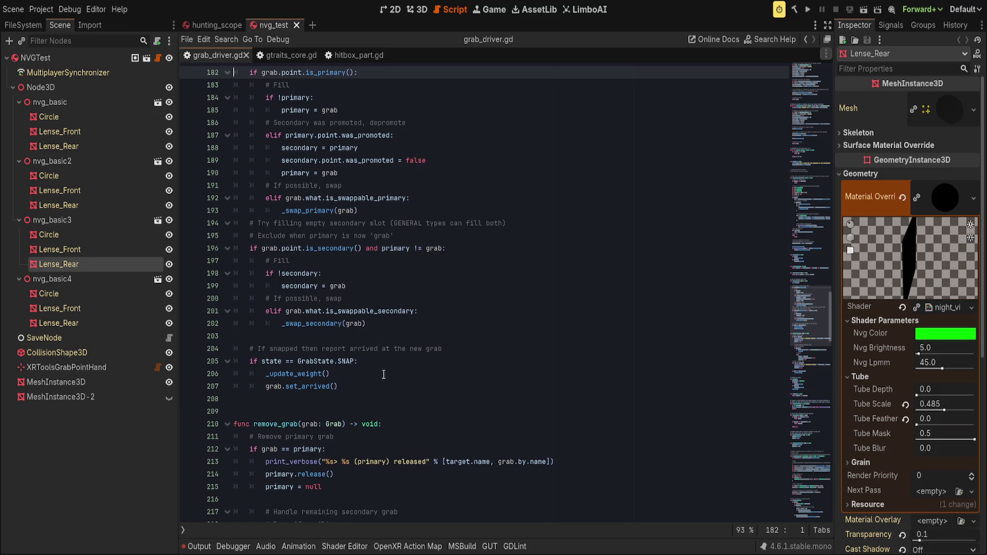
# Search the shader for tube_depth and locate its parallax use on line 205.
pyautogui.click(419, 10)
pyautogui.click(447, 415)
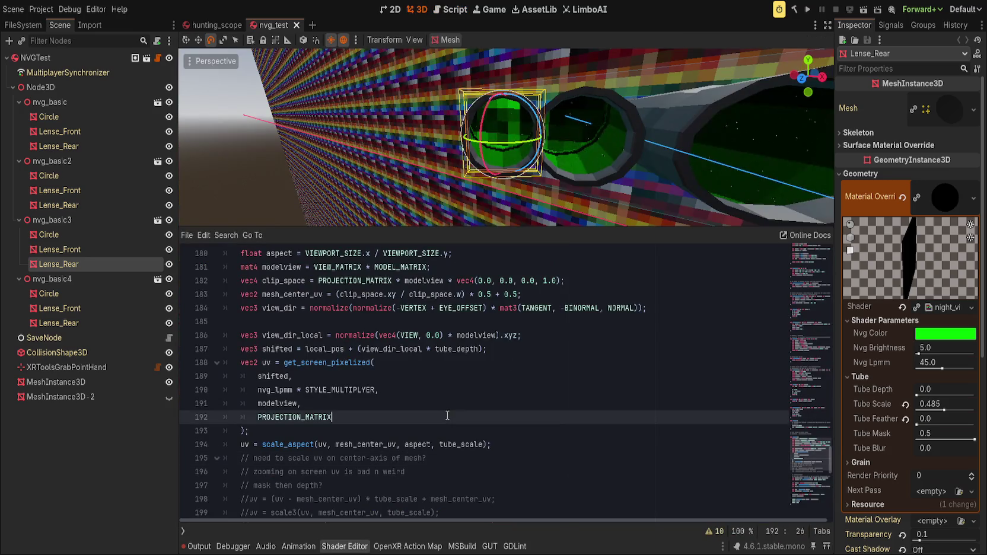
pyautogui.hotkey('ctrl', 'f')
pyautogui.write('tube_depth')
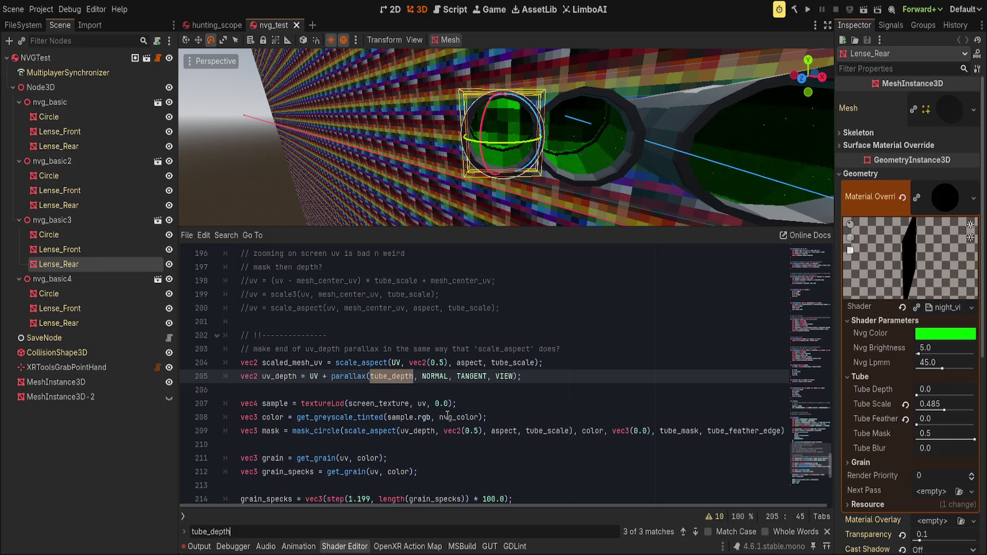
pyautogui.click(697, 535)
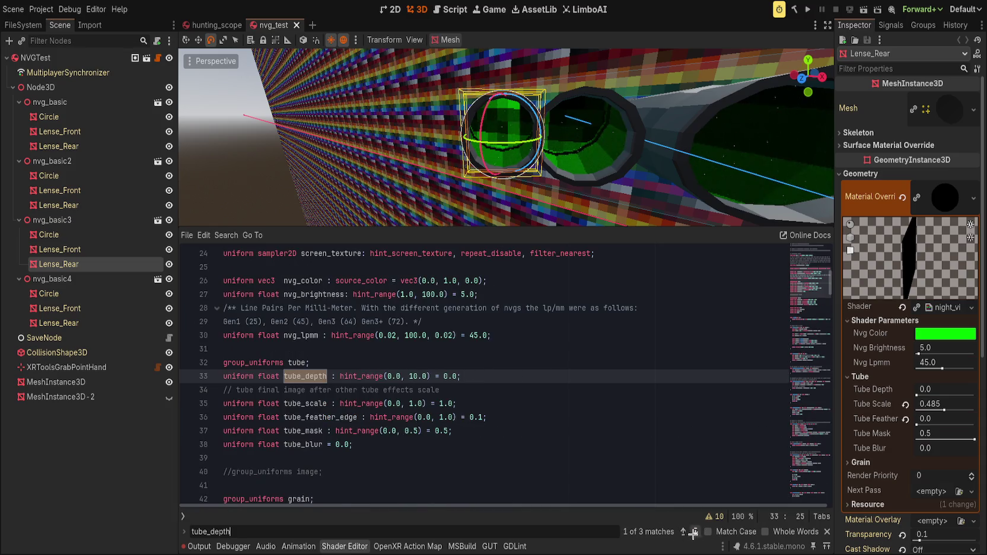
pyautogui.click(684, 532)
pyautogui.click(684, 533)
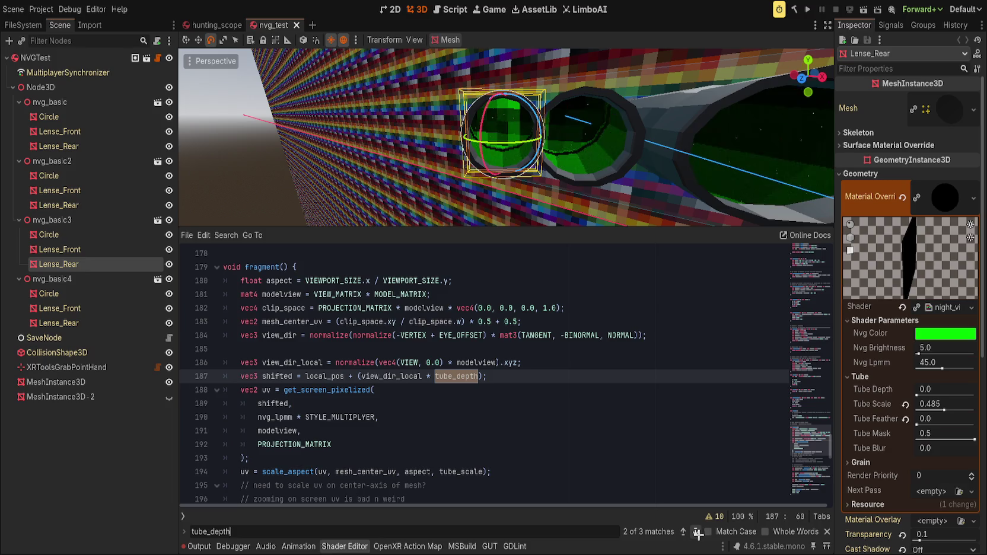
pyautogui.click(697, 534)
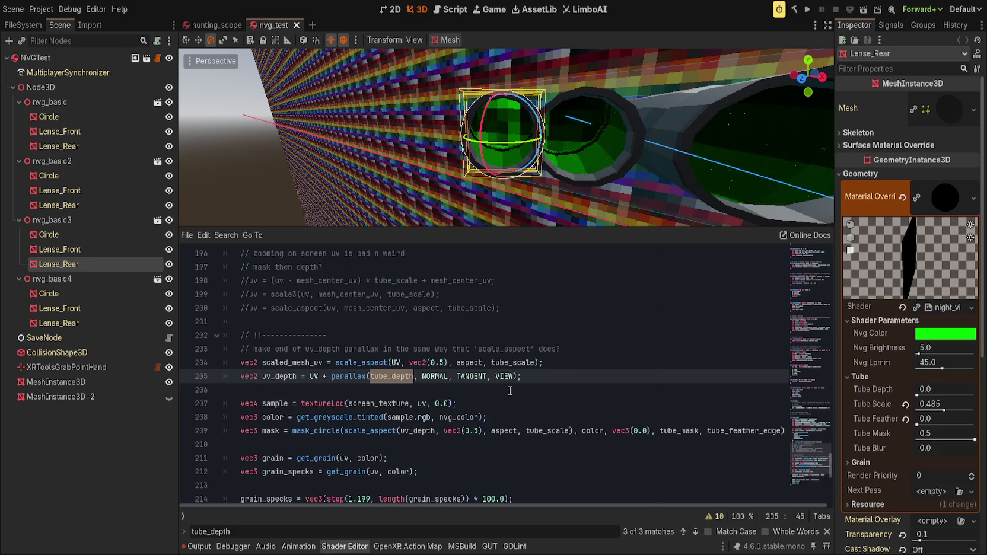
# Append *tube_scale after tube_depth in the uv_depth parallax call.
pyautogui.click(417, 377)
pyautogui.write('*tube_sc')
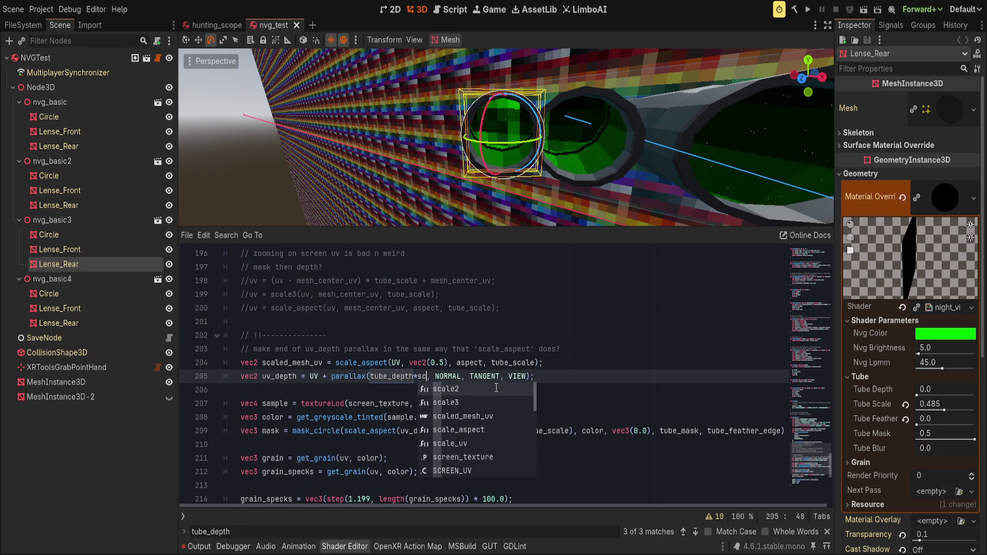
pyautogui.write('ale')
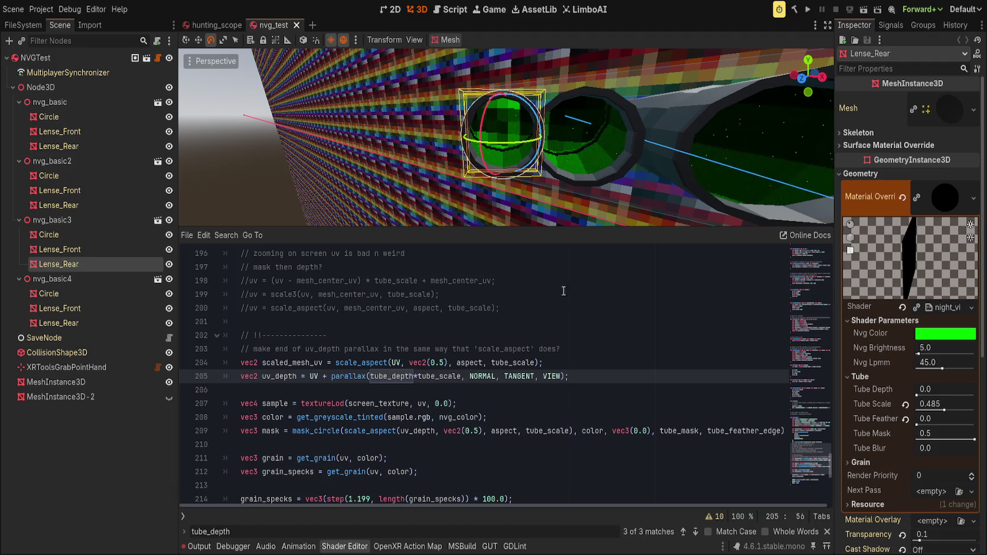
pyautogui.moveTo(553, 147)
pyautogui.mouseDown()
pyautogui.moveTo(536, 158)
pyautogui.moveTo(541, 136)
pyautogui.mouseUp()
# Save the scene, then set Tube Scale to 0.5 and Tube Depth to 1.0.
pyautogui.hotkey('ctrl', 's')
pyautogui.scroll(3, 541, 176)
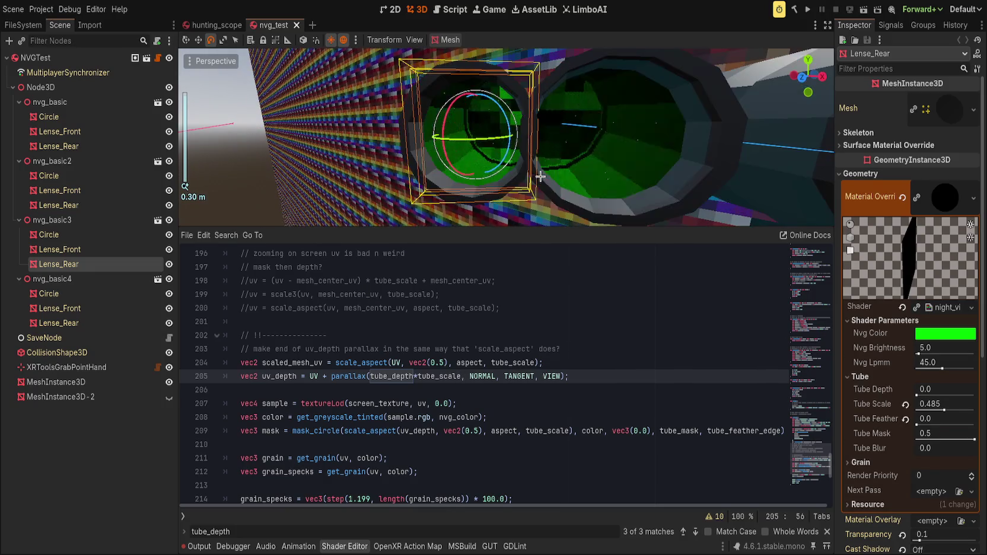
pyautogui.click(938, 404)
pyautogui.write('.5')
pyautogui.press('Return')
pyautogui.moveTo(920, 393); pyautogui.dragTo(920, 395)
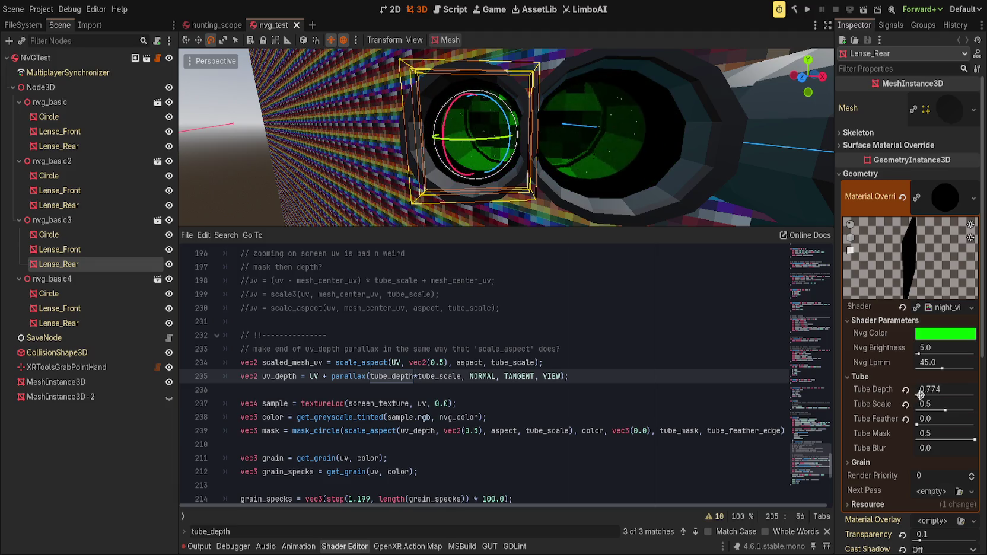
pyautogui.click(920, 394)
pyautogui.write('1')
pyautogui.press('Return')
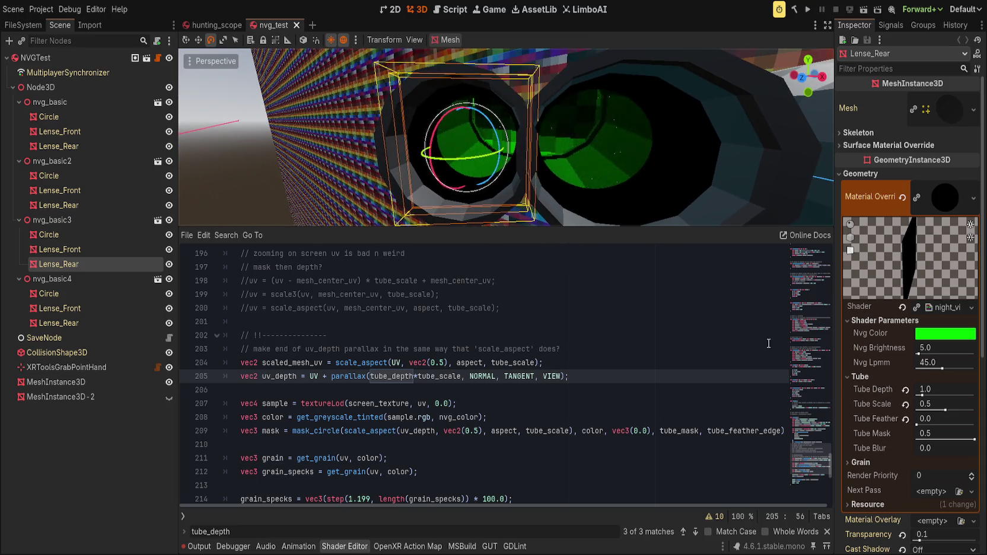
# Reset Tube Scale to 1.0, try lower values around 0.39 and 0.03, then reset again.
pyautogui.click(709, 335)
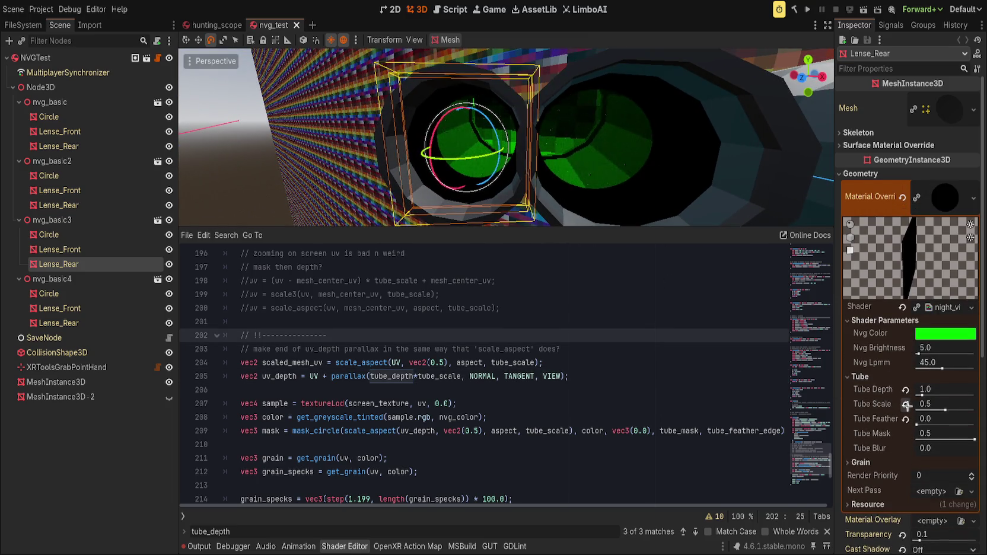
pyautogui.click(906, 404)
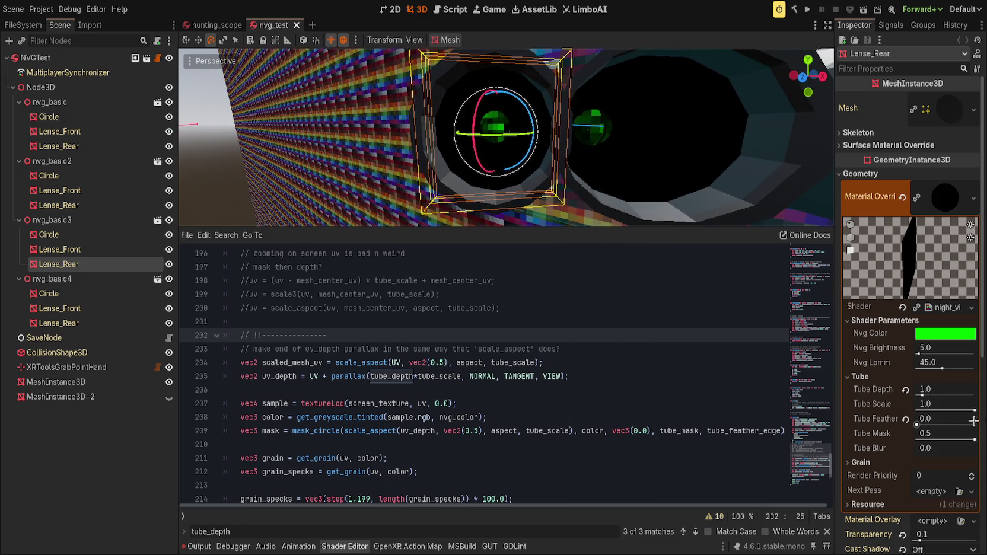
pyautogui.moveTo(974, 409); pyautogui.dragTo(922, 410)
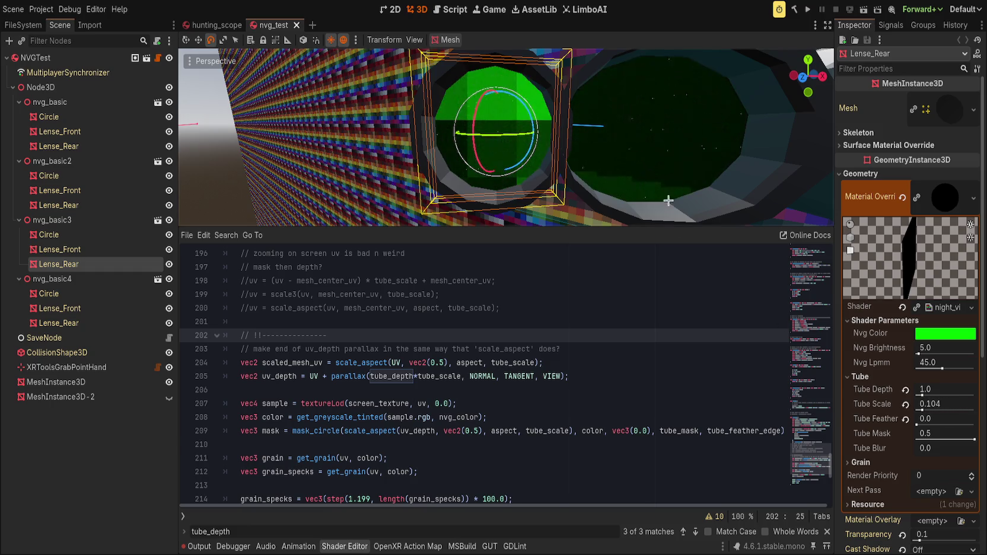
pyautogui.moveTo(921, 409)
pyautogui.mouseDown()
pyautogui.moveTo(971, 410)
pyautogui.moveTo(941, 410)
pyautogui.mouseUp()
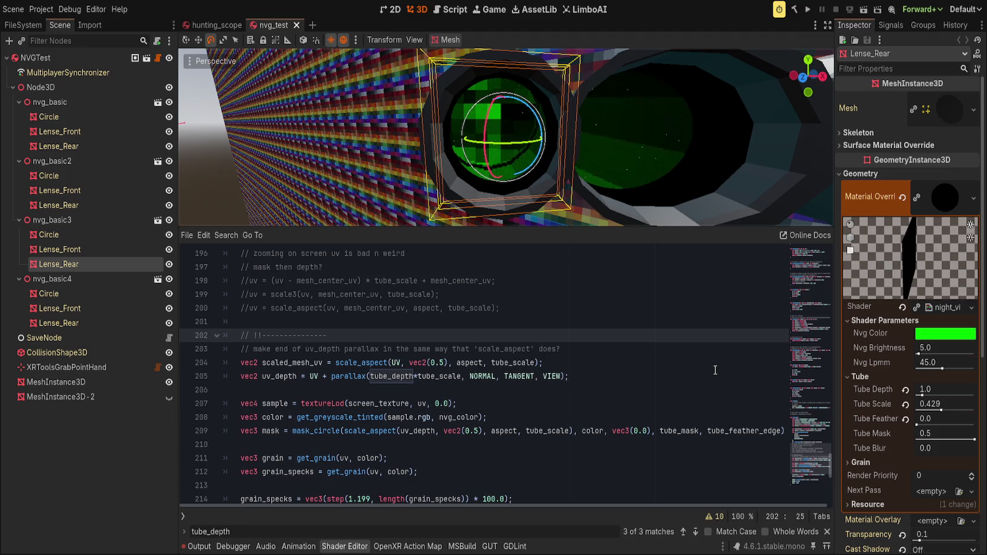
pyautogui.click(905, 405)
# Restore the tube parameters to defaults and delete the old comment lines 194–203.
pyautogui.click(905, 390)
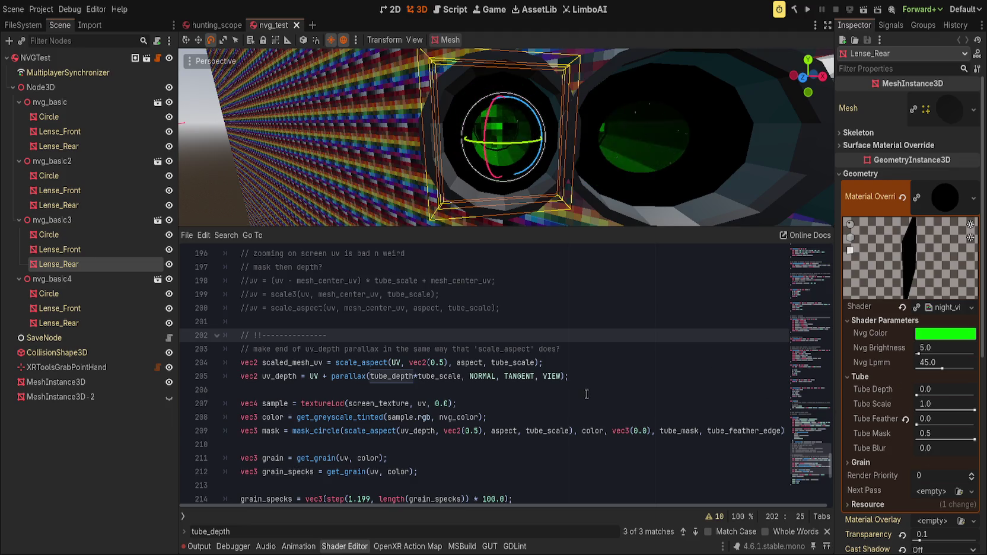
pyautogui.click(606, 375)
pyautogui.scroll(3, 416, 412)
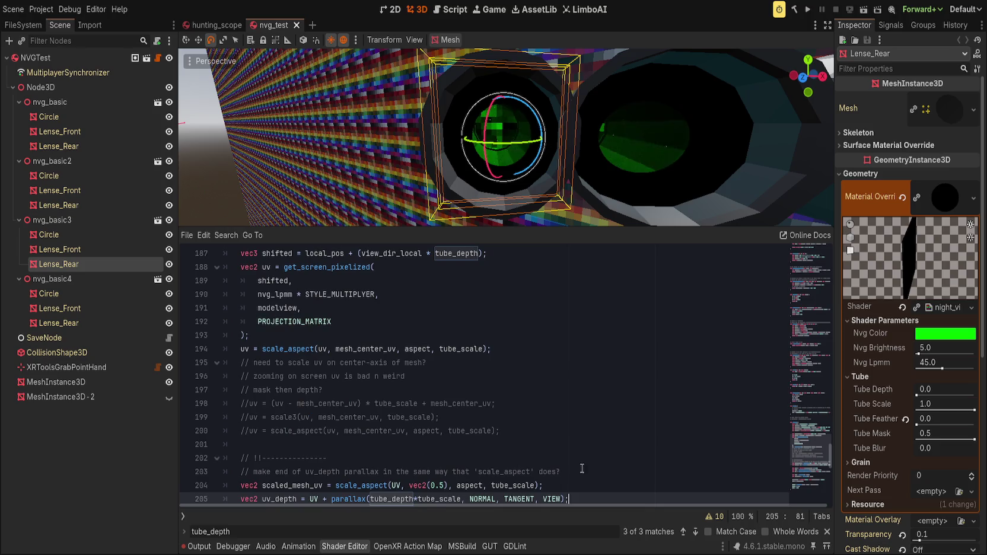
pyautogui.click(592, 470)
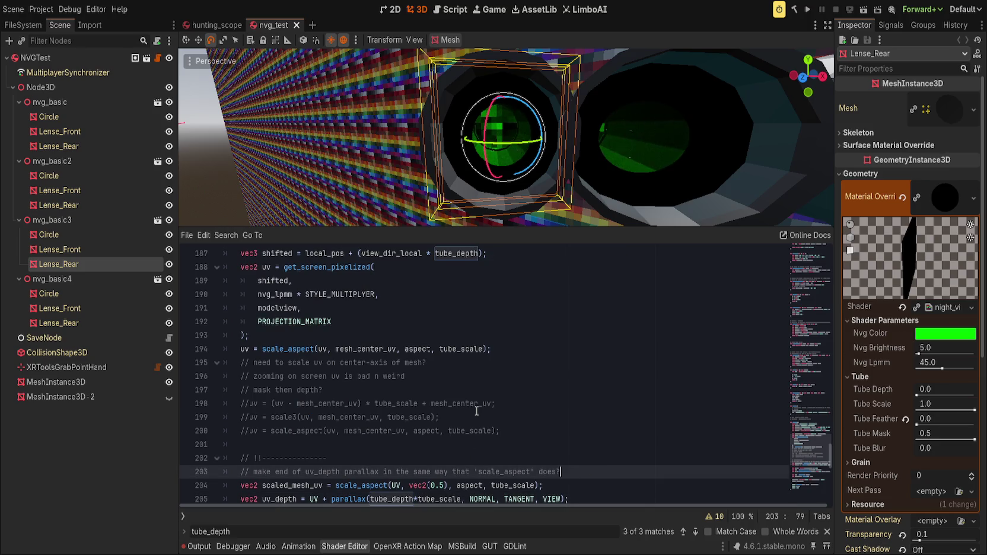
pyautogui.scroll(2, 478, 411)
pyautogui.scroll(1, 475, 394)
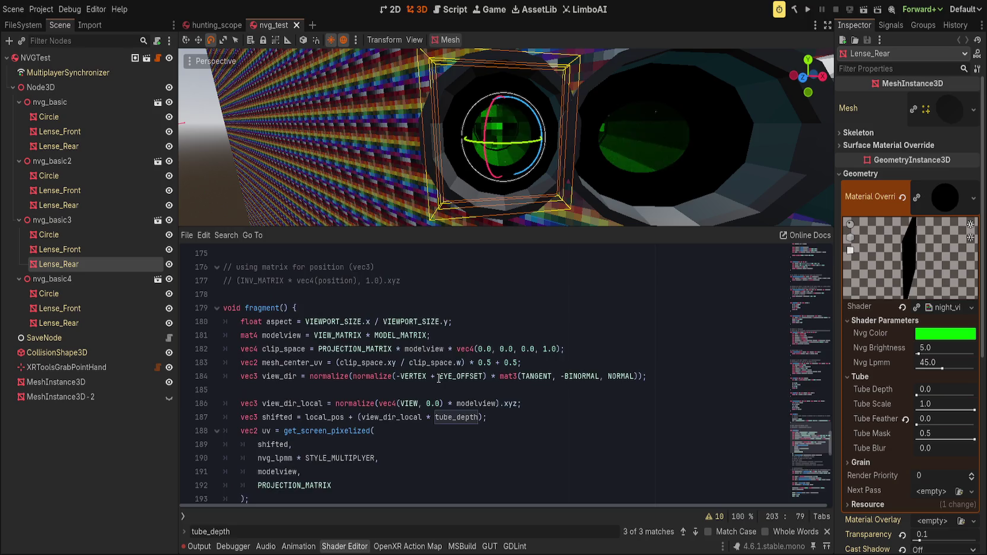
pyautogui.scroll(-3, 438, 379)
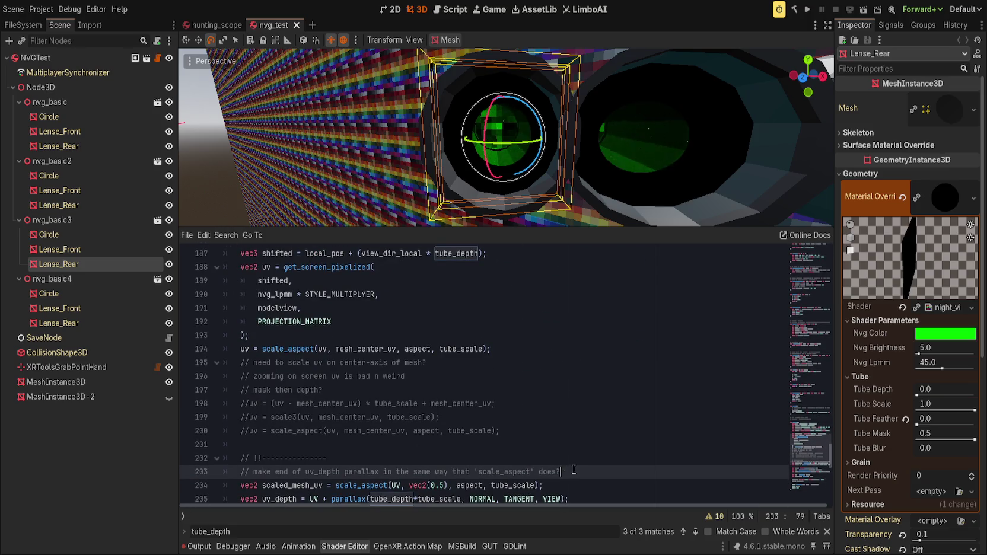
pyautogui.moveTo(573, 471); pyautogui.dragTo(563, 368)
pyautogui.keyDown('shift'); pyautogui.click(517, 352); pyautogui.keyUp('shift')
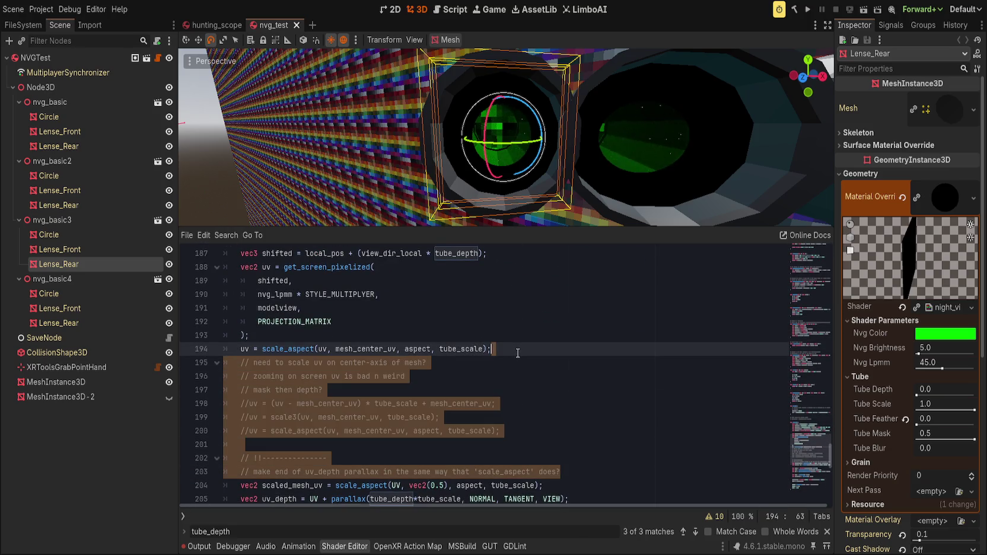
pyautogui.press('BackSpace')
# Write a two-line comment: tube_depth is for depth effect and masking the model's inside along the tube.
pyautogui.press('Return')
pyautogui.press('Return')
pyautogui.press('Return')
pyautogui.press('Up')
pyautogui.press('Up')
pyautogui.press('Up')
pyautogui.write('/')
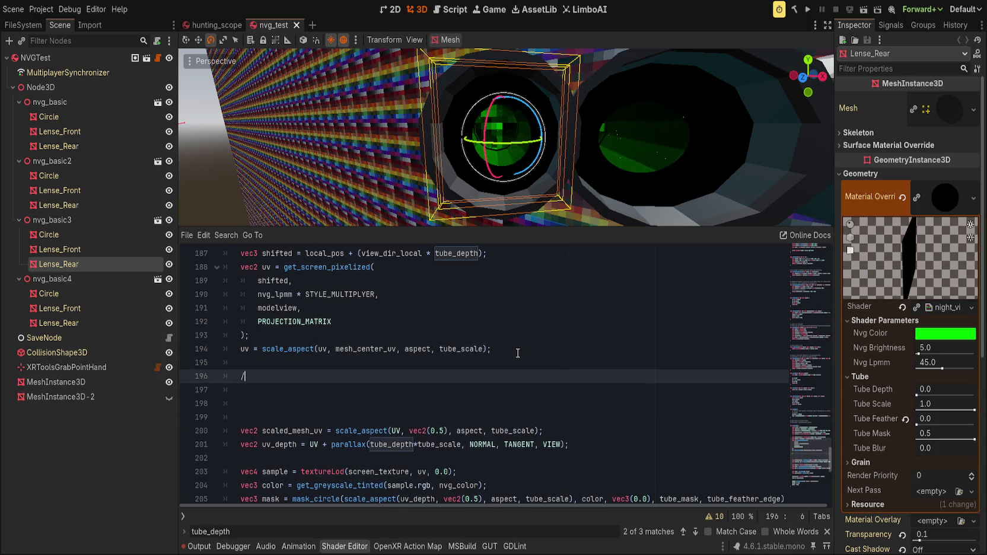
pyautogui.write('/ tube_depth is supped')
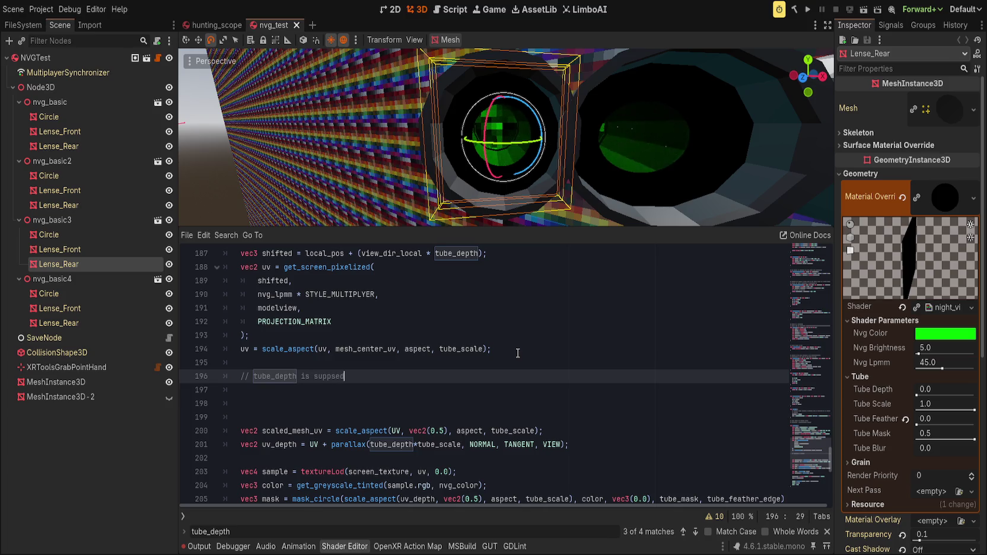
pyautogui.press('Escape')
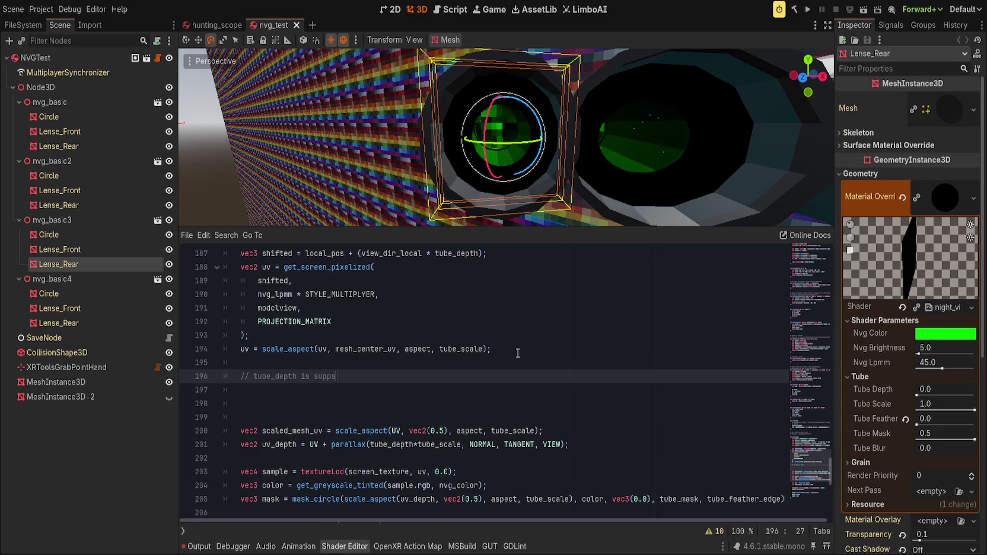
pyautogui.write('d to be for')
pyautogui.write('epth effect, ')
pyautogui.write('but also masking off')
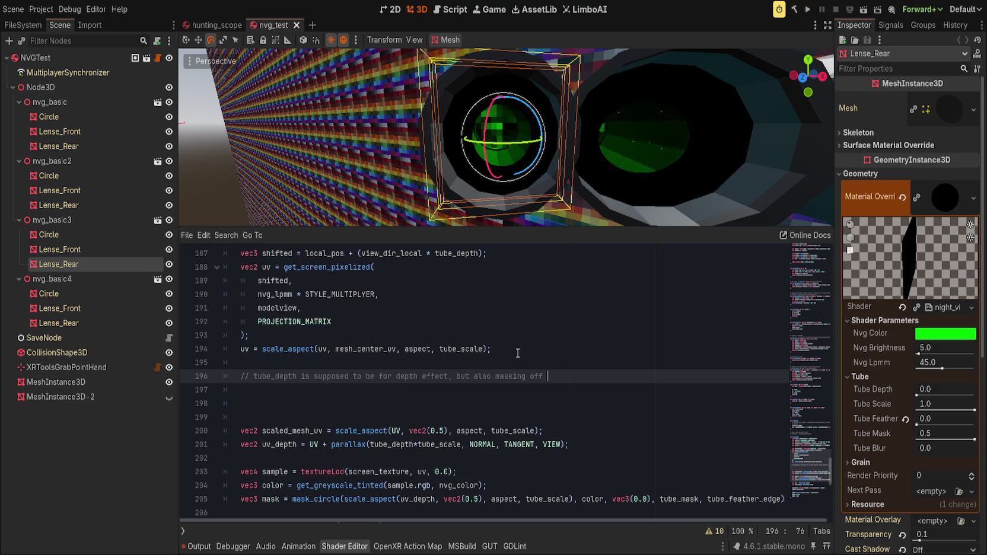
pyautogui.write('inside of the model, in model-space, alon')
pyautogui.press('BackSpace')
pyautogui.press('BackSpace')
pyautogui.press('BackSpace')
pyautogui.press('Return')
pyautogui.write('/ in model ')
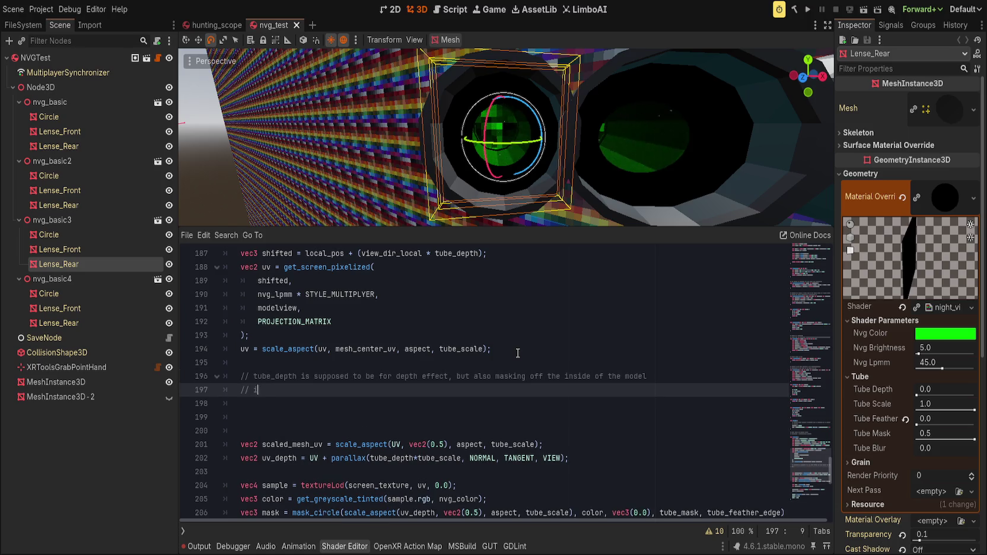
pyautogui.write('pace, along ')
pyautogui.write('the tub')
pyautogui.press('Escape')
pyautogui.press('Return')
pyautogui.press('Return')
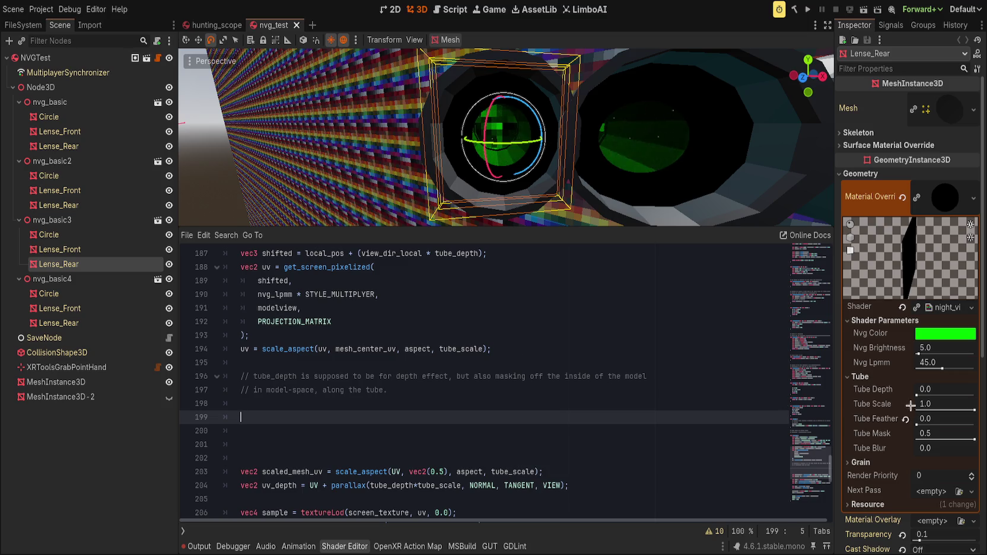
# Preview Tube Scale at 0.573, 0.491 and 0.126, then restore it to 1.0.
pyautogui.moveTo(974, 410); pyautogui.dragTo(946, 411)
pyautogui.moveTo(946, 411); pyautogui.dragTo(945, 410)
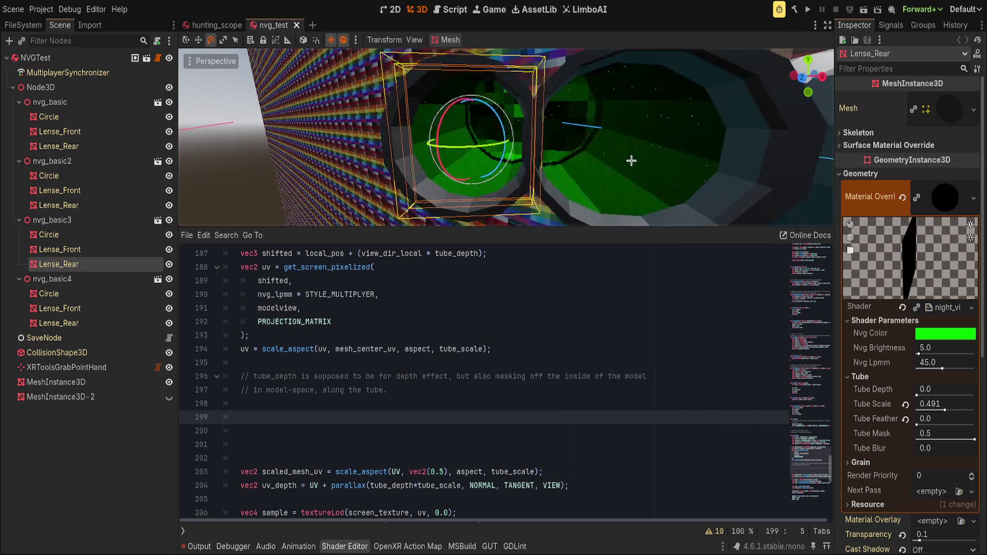
pyautogui.moveTo(945, 410)
pyautogui.mouseDown()
pyautogui.moveTo(924, 408)
pyautogui.moveTo(974, 410)
pyautogui.mouseUp()
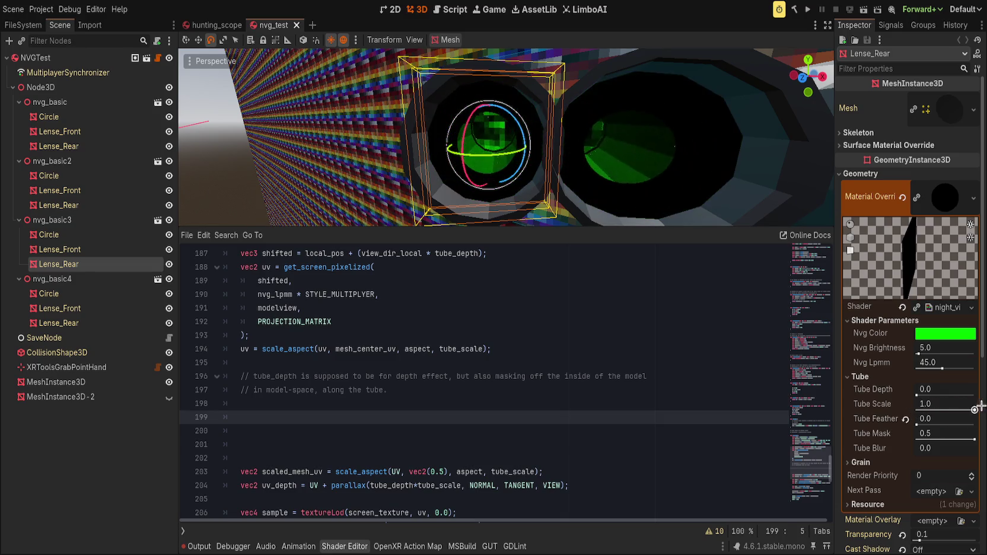
pyautogui.click(513, 418)
# Add the comment '// tube image is scaled along mesh_centered_uv, scaled along model-space' and save.
pyautogui.write('// ')
pyautogui.write('tube')
pyautogui.write(' image is')
pyautogui.write(' scaled')
pyautogui.write(' alo')
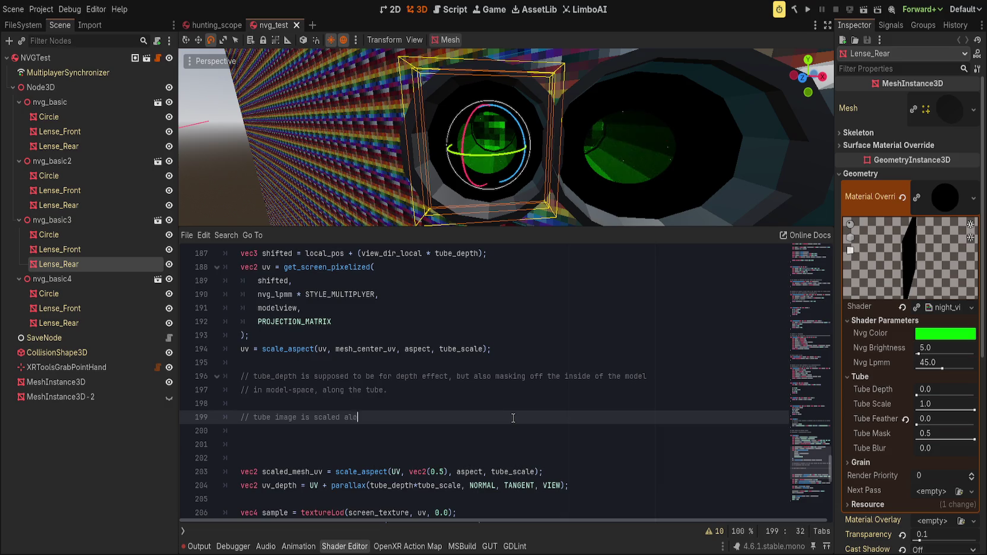
pyautogui.write('ng mesh_centered')
pyautogui.write('_uv')
pyautogui.write(', scaled along')
pyautogui.write(' model')
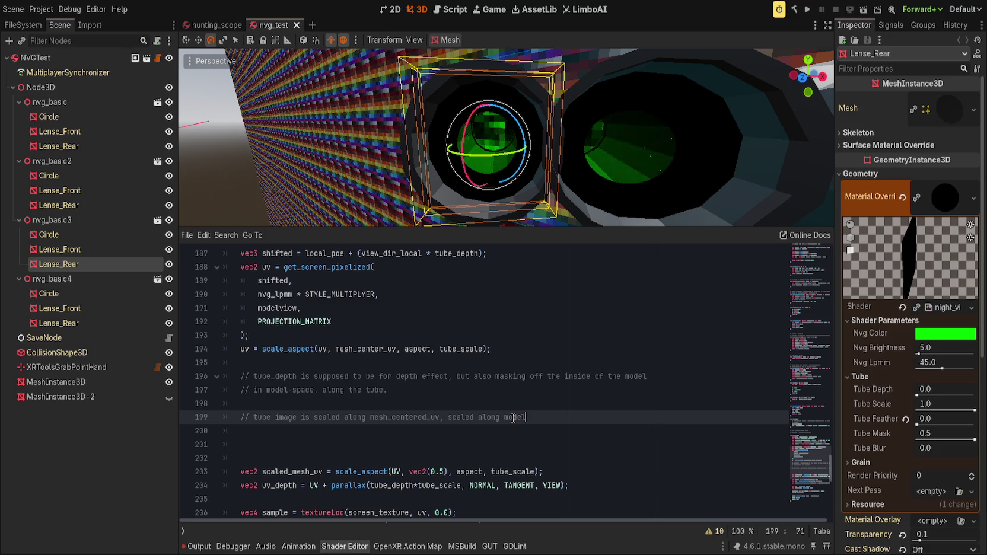
pyautogui.write('-space')
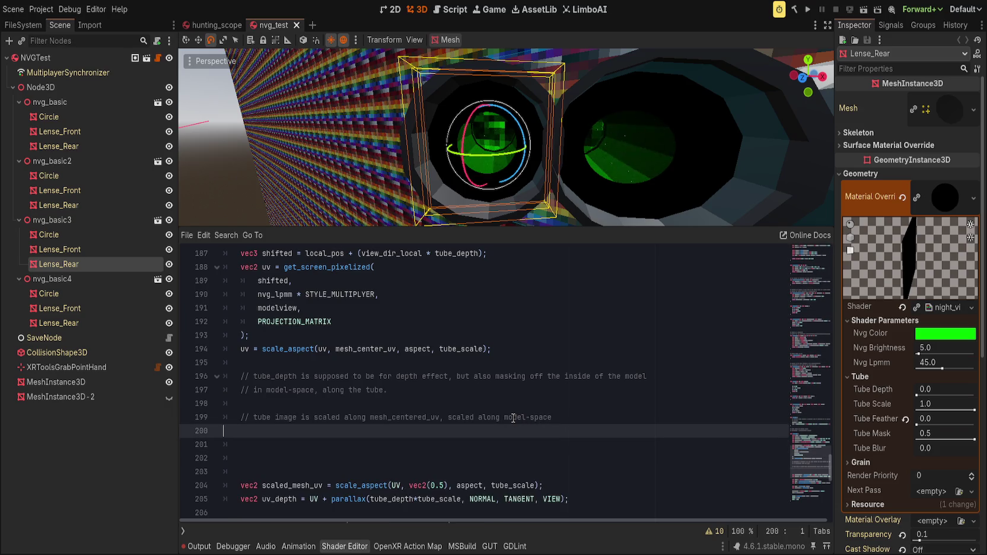
pyautogui.press('Return')
pyautogui.write('//')
pyautogui.hotkey('ctrl', 's')
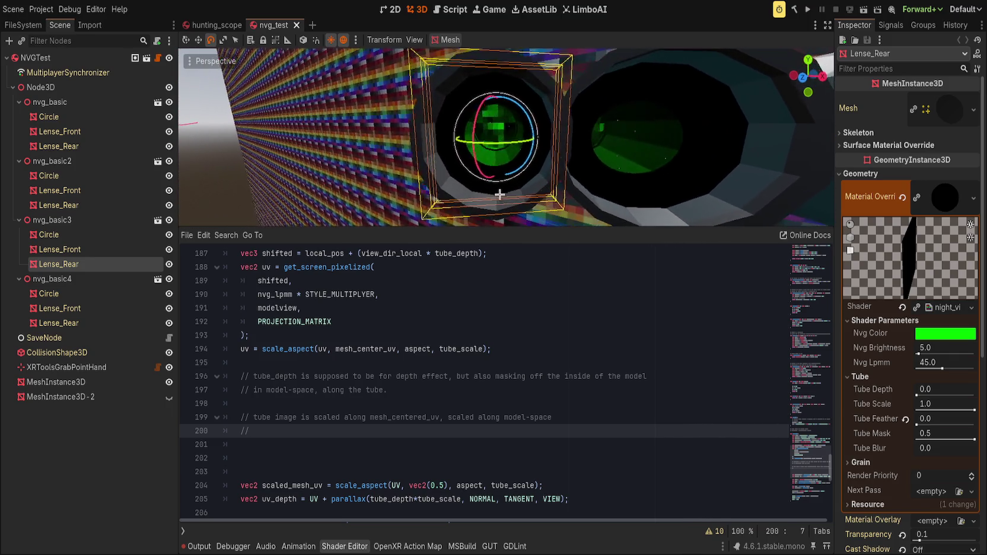
pyautogui.moveTo(973, 409)
pyautogui.mouseDown()
pyautogui.moveTo(919, 394)
pyautogui.moveTo(889, 401)
pyautogui.mouseUp()
pyautogui.hotkey('ctrl', 'z')
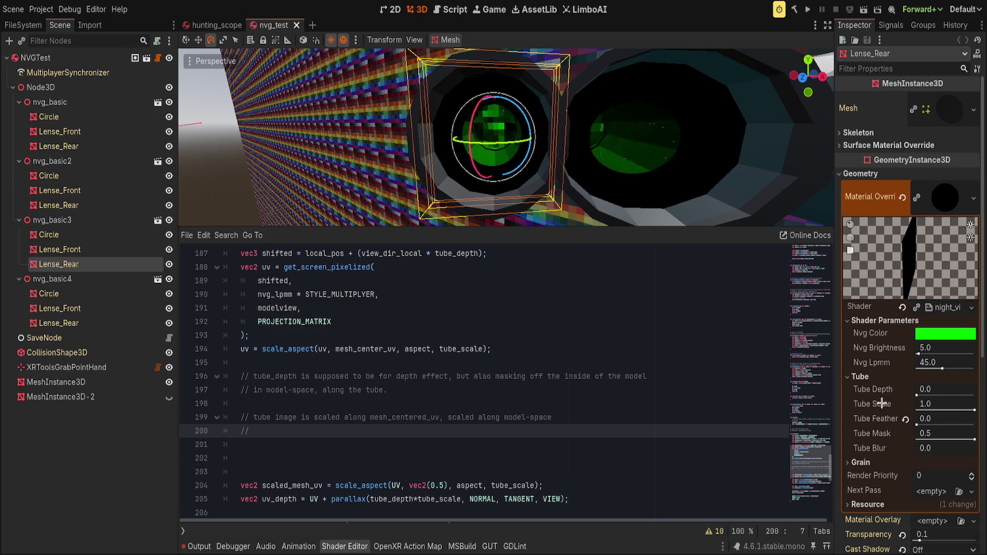
# Reset Tube Depth to 0.0 and replace 'shifted' with local_pos in get_screen_pixelized on line 189.
pyautogui.click(565, 419)
pyautogui.scroll(1, 522, 423)
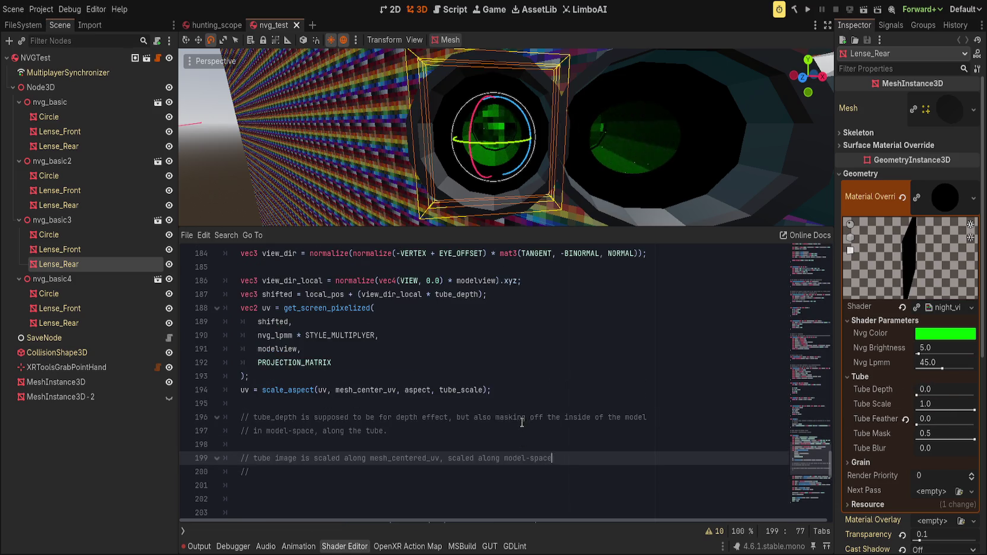
pyautogui.click(275, 334)
pyautogui.click(279, 322)
pyautogui.doubleClick(279, 322)
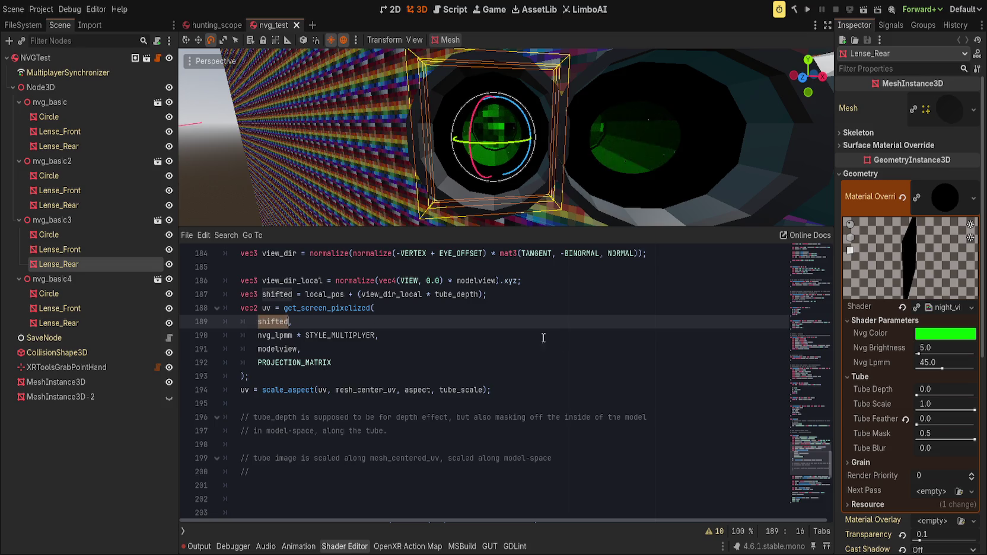
pyautogui.scroll(2, 566, 345)
pyautogui.write('local_pos,')
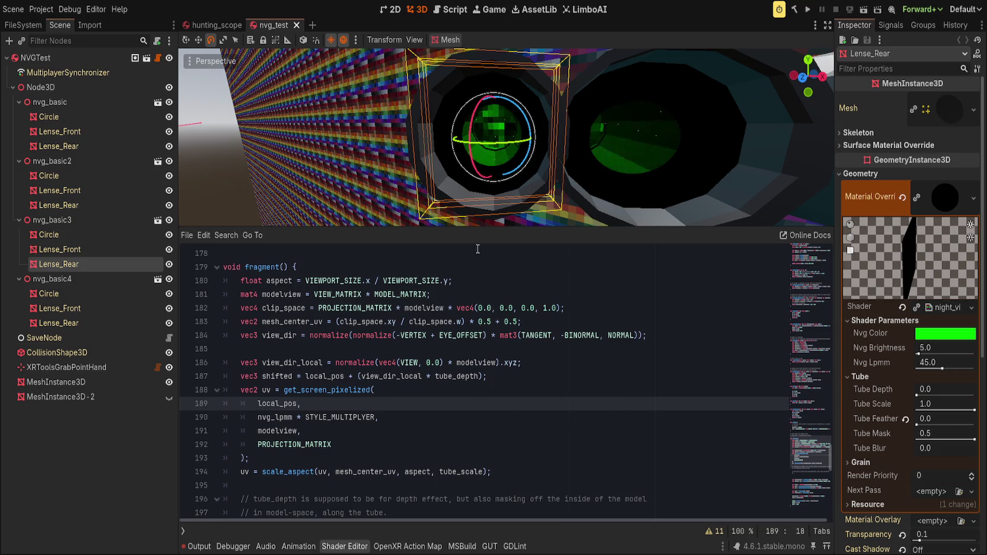
# Highlight view_dir_local on line 187 to check where it is used.
pyautogui.click(390, 376)
pyautogui.doubleClick(390, 376)
pyautogui.click(518, 373)
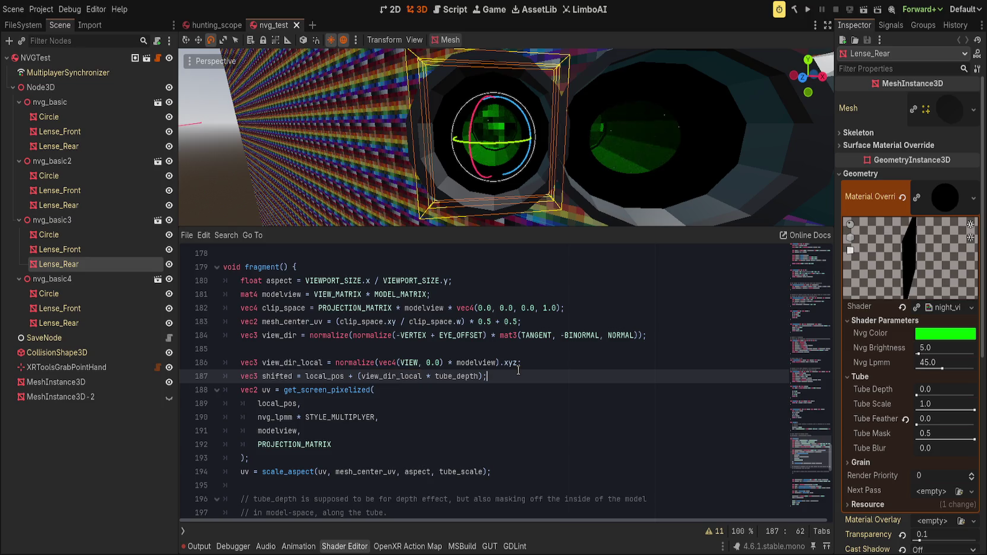
pyautogui.scroll(-1, 523, 477)
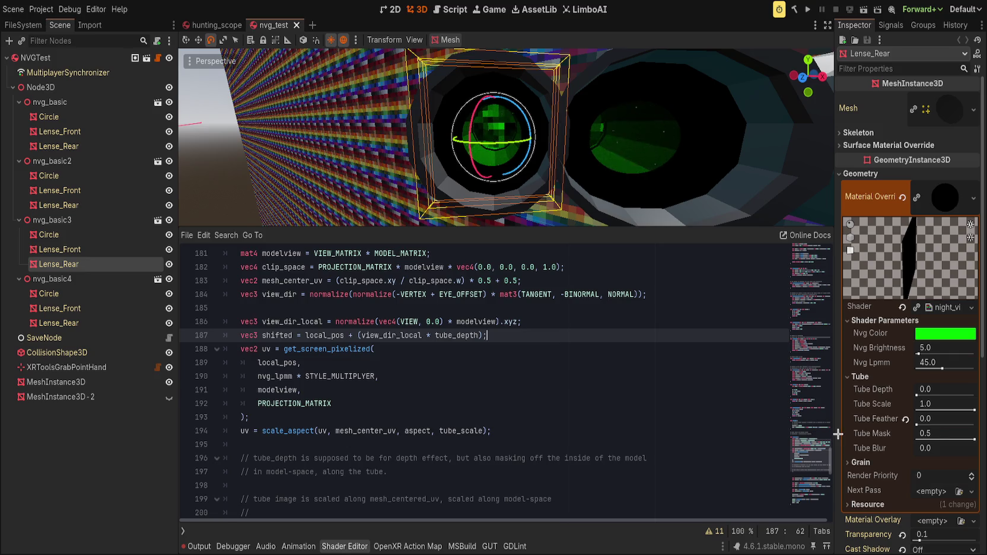
# Add comments under line 177: '// 1.0 applies rotation and scaling' and '// 0.0 ignores translation'.
pyautogui.scroll(6, 584, 455)
pyautogui.click(473, 446)
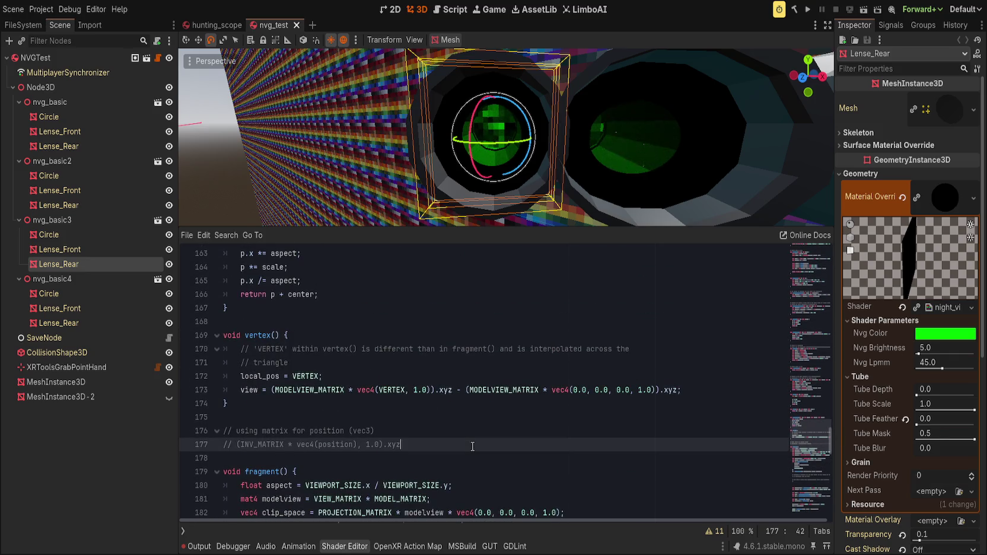
pyautogui.press('Return')
pyautogui.write('// 1.0 ')
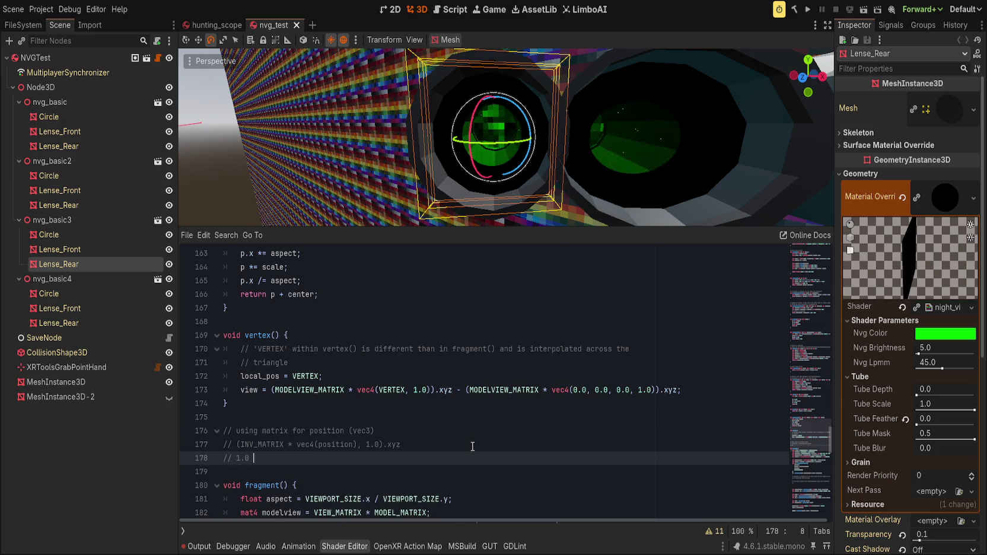
pyautogui.write('applies ro')
pyautogui.write('tation and scaling')
pyautogui.press('Return')
pyautogui.write('// 0.0 ignore')
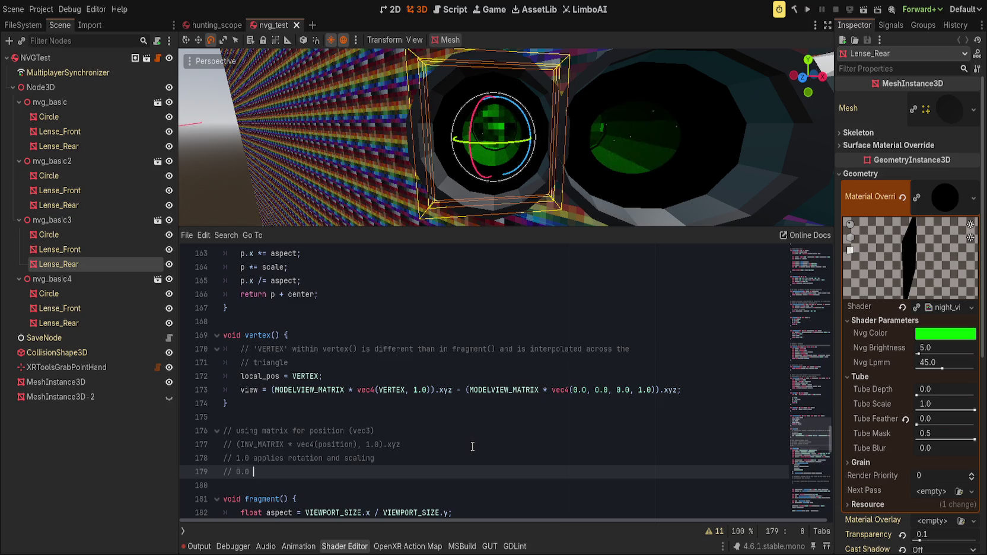
pyautogui.write('s tranl')
pyautogui.press('BackSpace')
pyautogui.write('slat')
pyautogui.write('ion')
# Insert 'translation,' into the 1.0 comment and append ', applies rot, scale' to the 0.0 comment.
pyautogui.press('Up')
pyautogui.hotkey('ctrl', 'Left')
pyautogui.hotkey('ctrl', 'Left')
pyautogui.write('translation,')
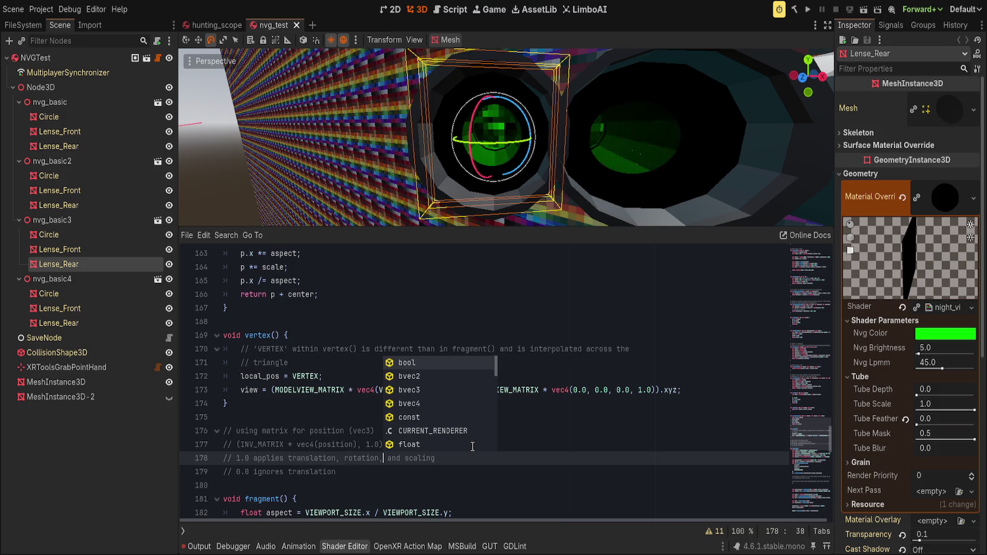
pyautogui.press('Escape')
pyautogui.hotkey('ctrl', 'Right')
pyautogui.write(',')
pyautogui.press('Down')
pyautogui.write('applies rot, scale')
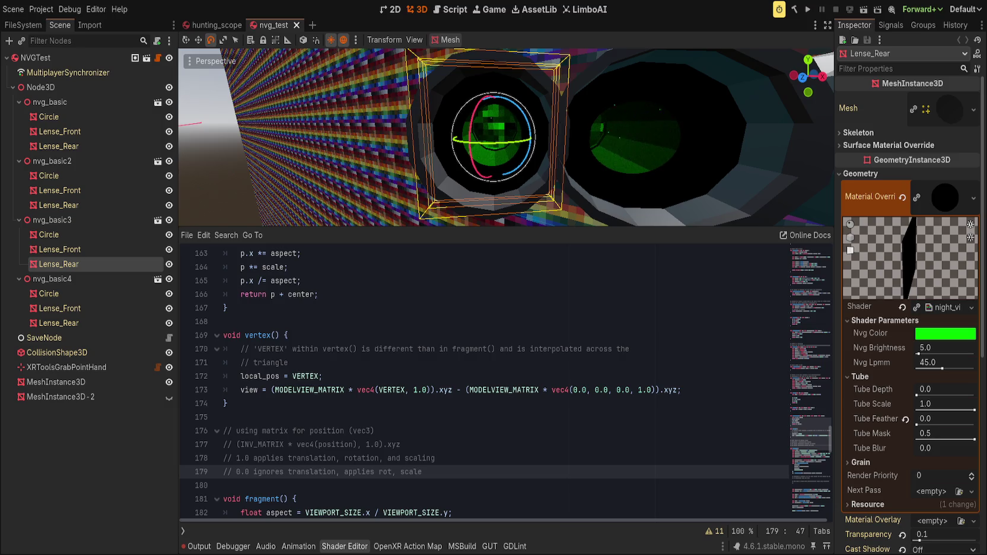
# Delete the unused 'vec3 shifted' local-position line from fragment() with Ctrl+Shift+K.
pyautogui.click(556, 408)
pyautogui.scroll(2, 556, 408)
pyautogui.scroll(-4, 547, 411)
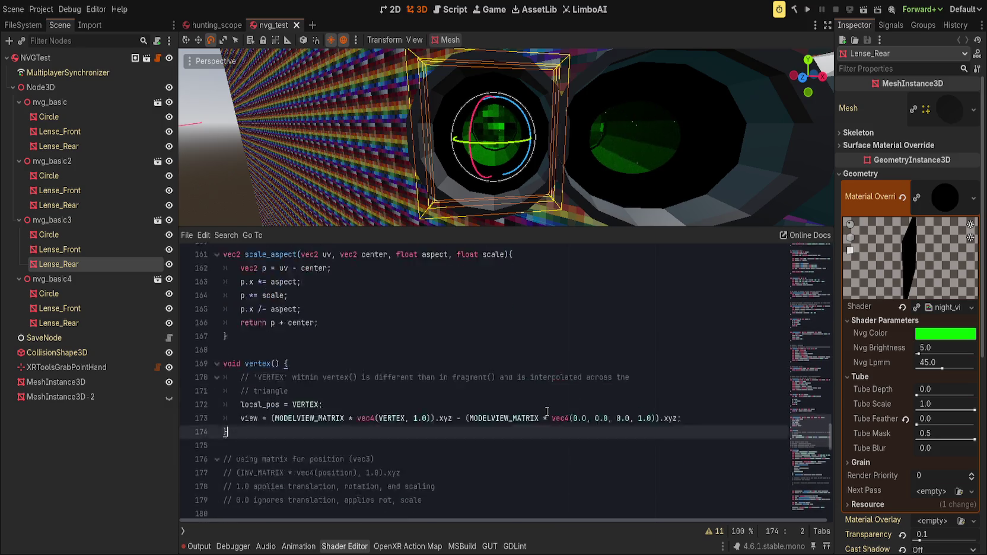
pyautogui.scroll(-3, 547, 412)
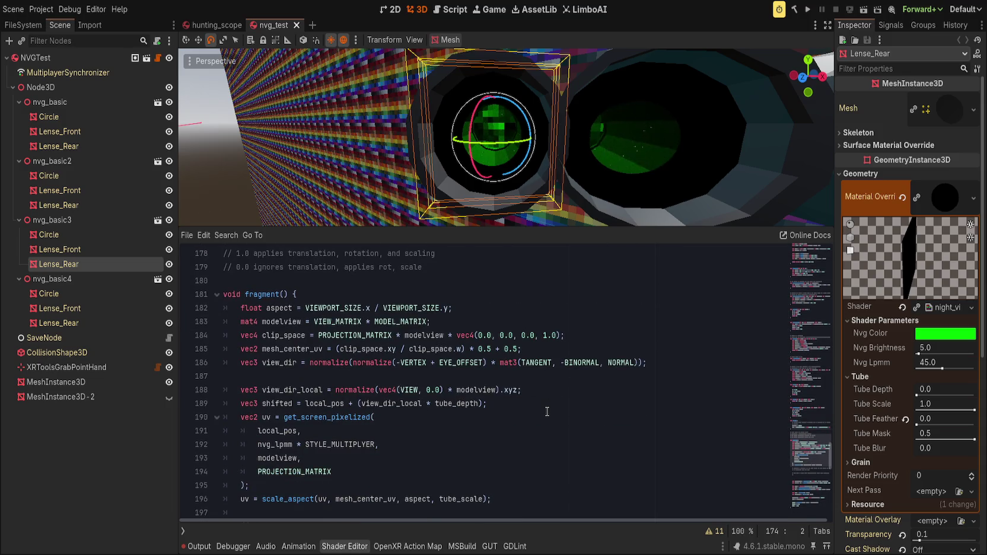
pyautogui.scroll(-1, 547, 411)
pyautogui.click(283, 390)
pyautogui.click(508, 367)
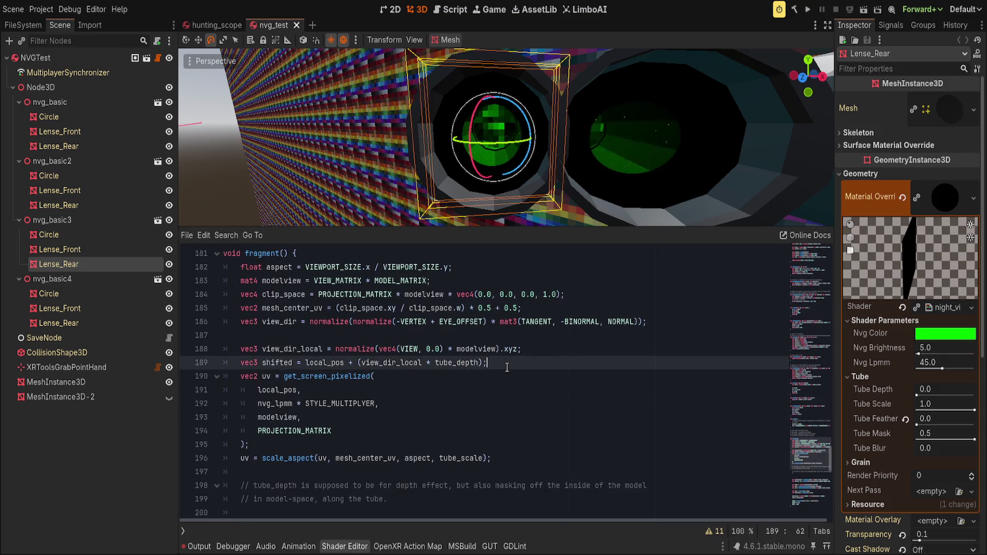
pyautogui.hotkey('ctrl', 'shift', 'k')
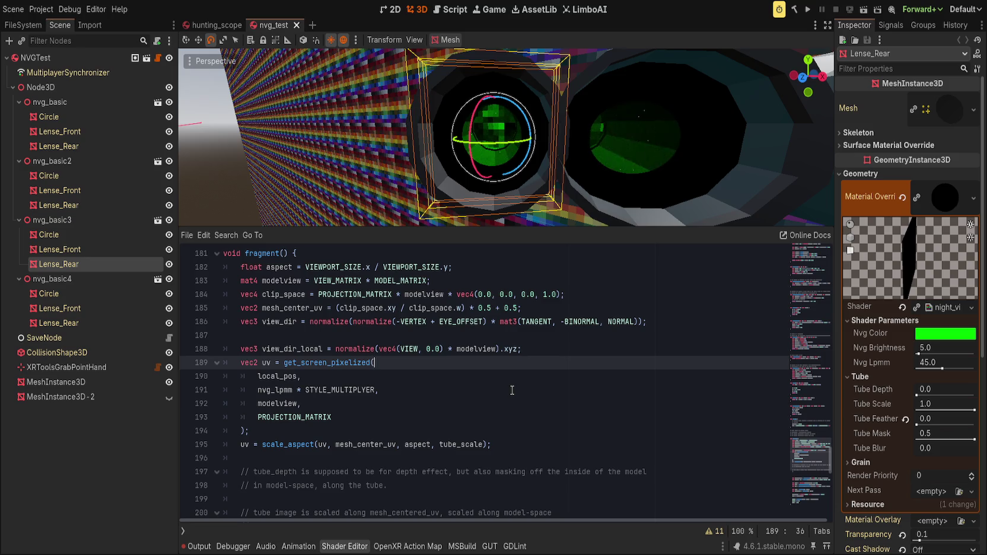
# Review the get_screen_pixelized arguments, then go to the empty comment under the tube notes.
pyautogui.click(427, 395)
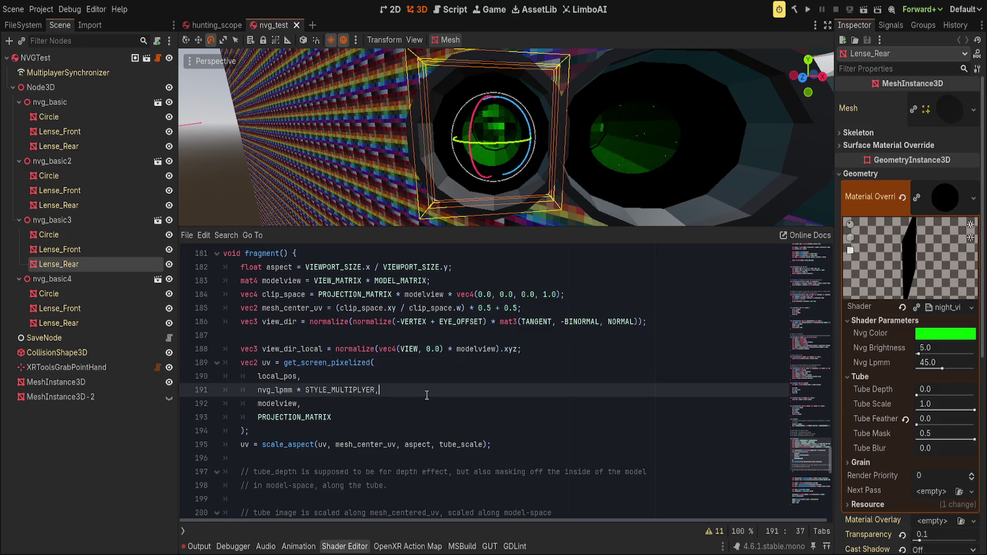
pyautogui.click(420, 378)
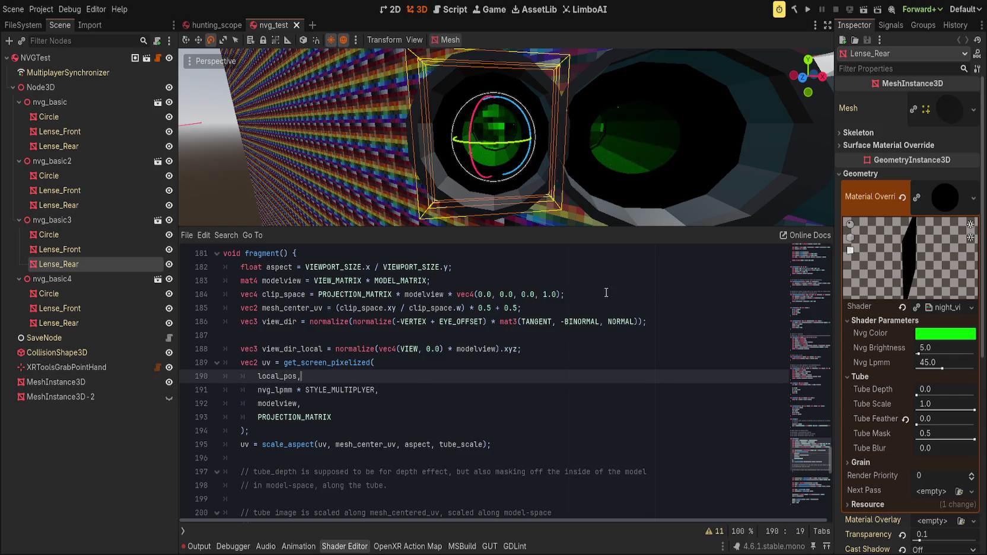
pyautogui.scroll(-2, 520, 311)
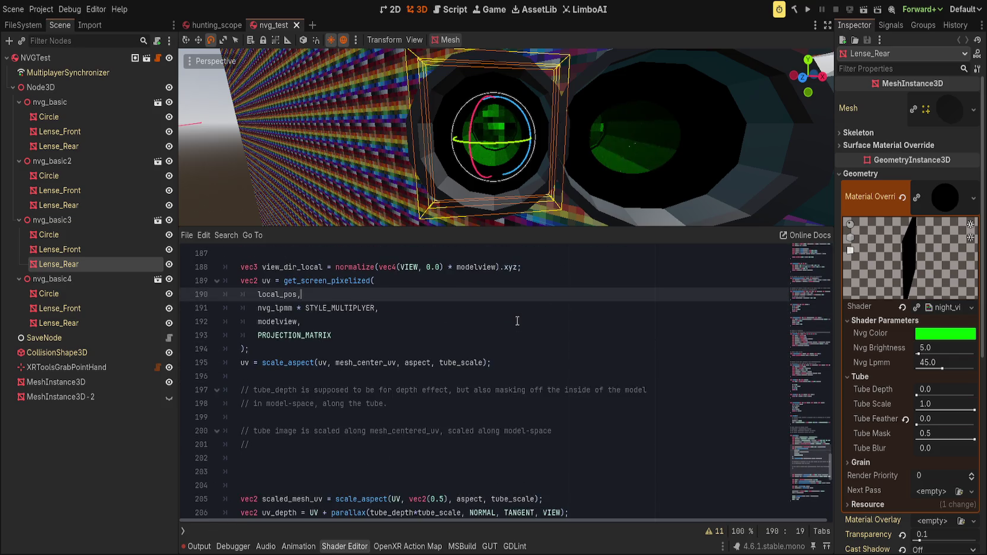
pyautogui.click(555, 375)
pyautogui.click(519, 439)
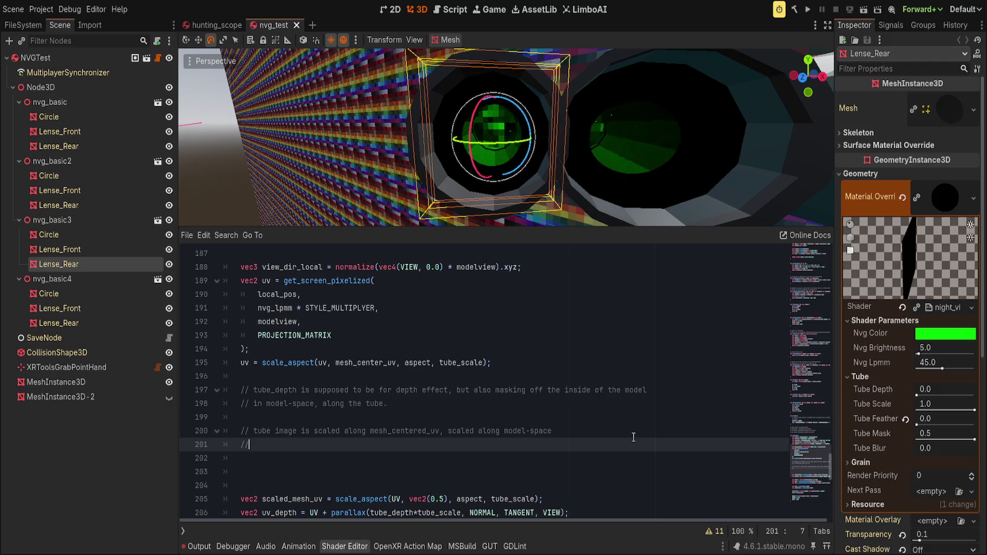
# Start a comment saying depth_uv needs to be pushed, reworking the draft wording.
pyautogui.moveTo(551, 136)
pyautogui.mouseDown()
pyautogui.moveTo(582, 151)
pyautogui.moveTo(528, 158)
pyautogui.mouseUp()
pyautogui.write('depth need')
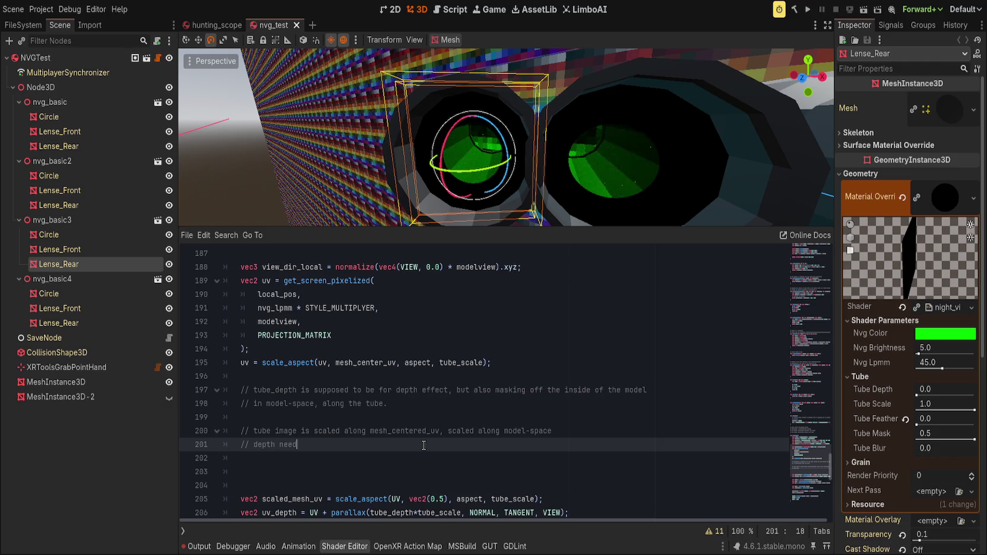
pyautogui.write('s to be')
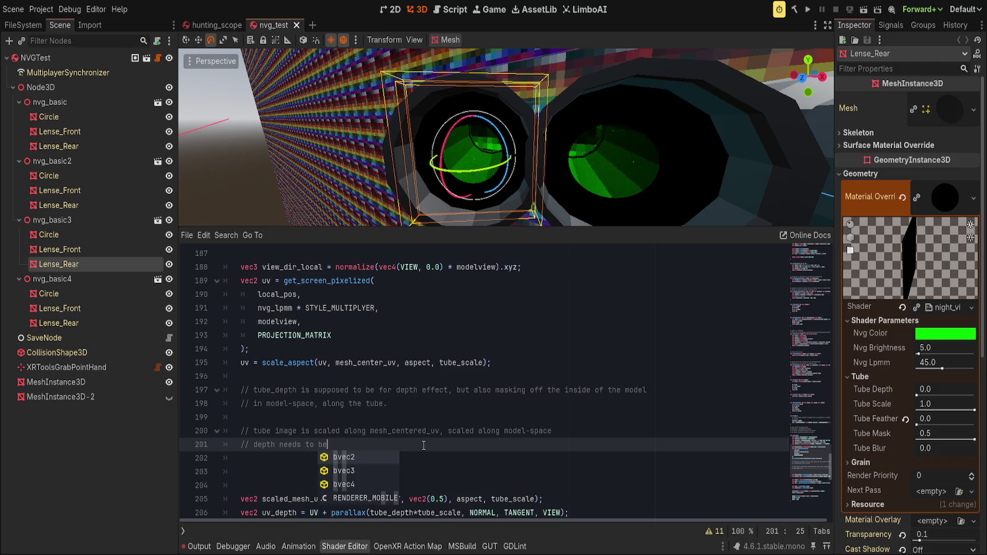
pyautogui.write(' scaled along mesh_centere')
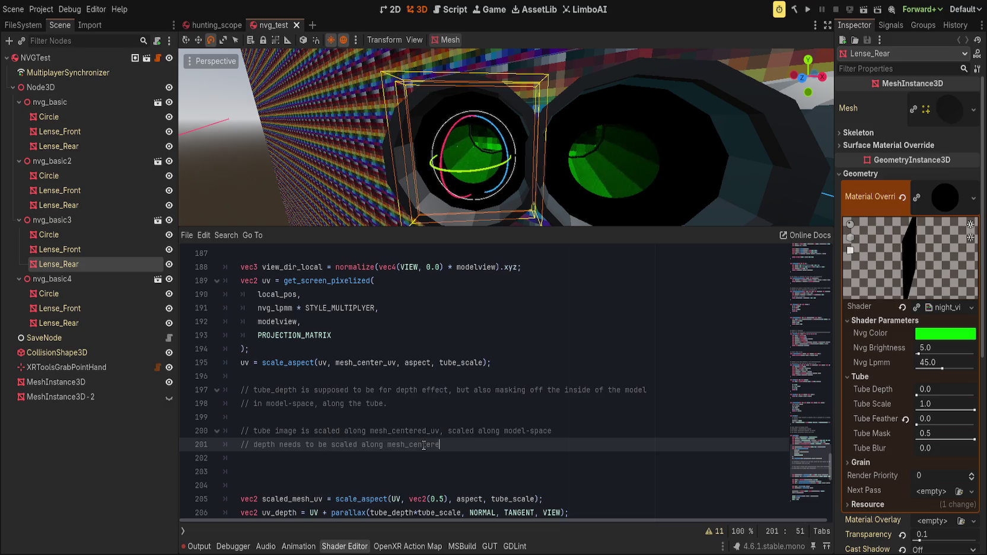
pyautogui.write('scaled')
pyautogui.hotkey('ctrl', 'BackSpace')
pyautogui.write('p')
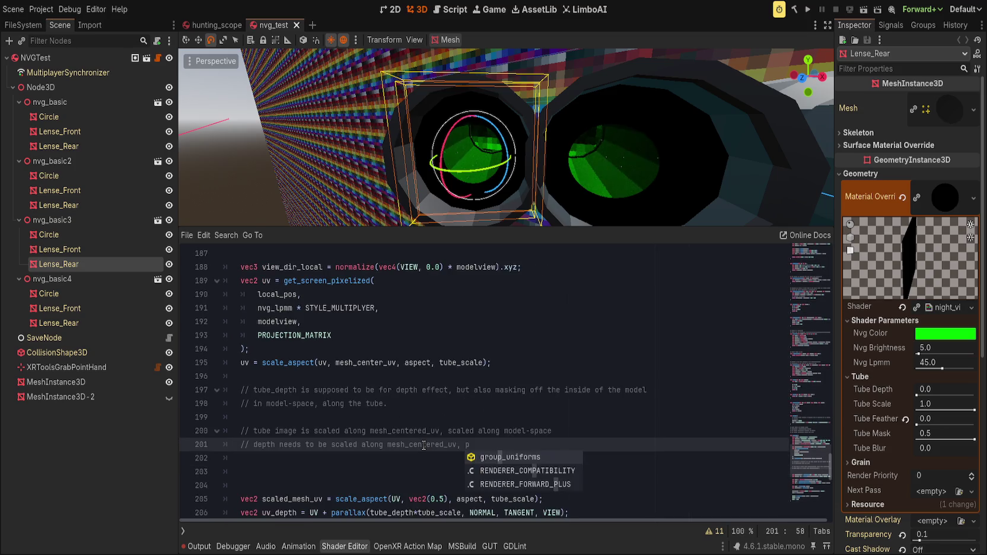
pyautogui.write('ushed to same')
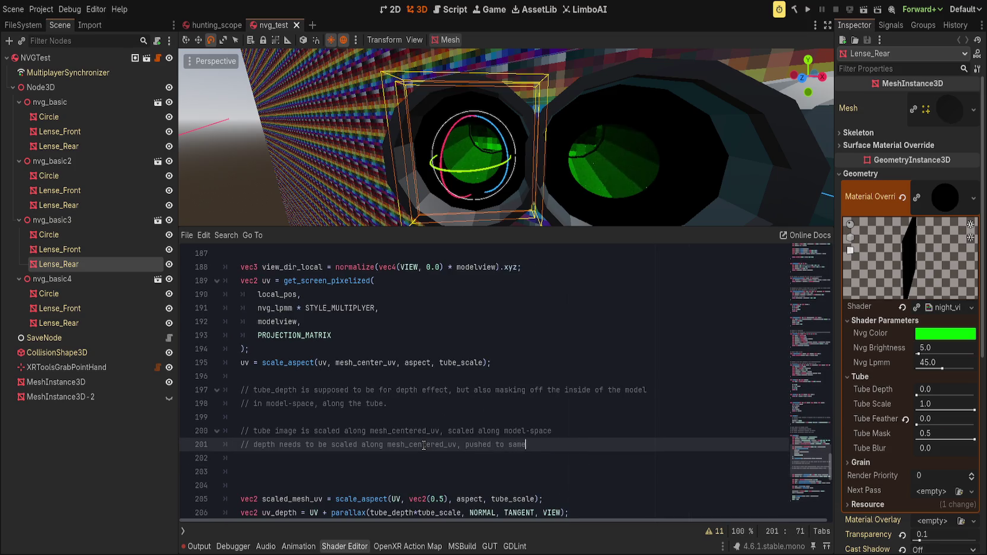
pyautogui.hotkey('ctrl', 'BackSpace')
pyautogui.hotkey('ctrl', 'BackSpace')
pyautogui.hotkey('ctrl', 'BackSpace')
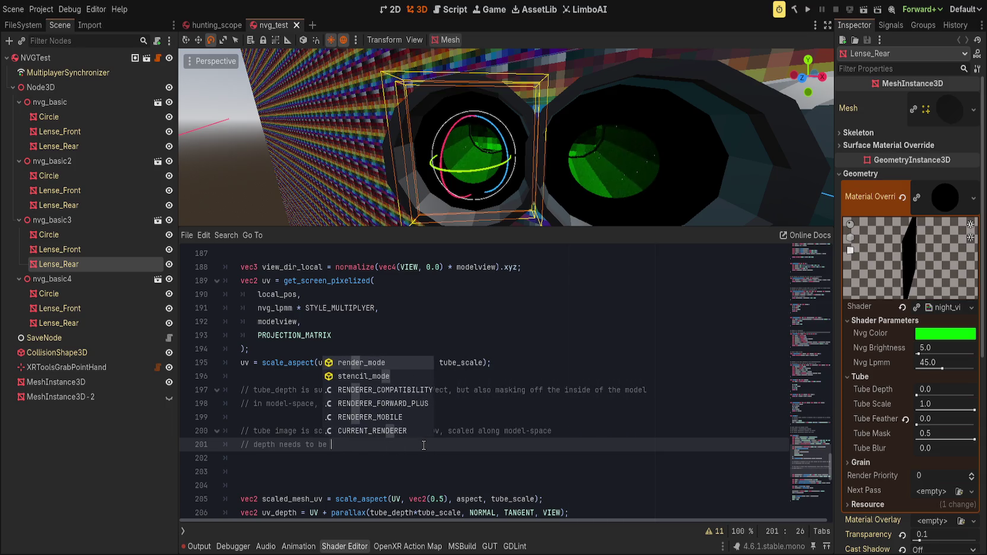
pyautogui.hotkey('ctrl', 'BackSpace')
pyautogui.write('_uv')
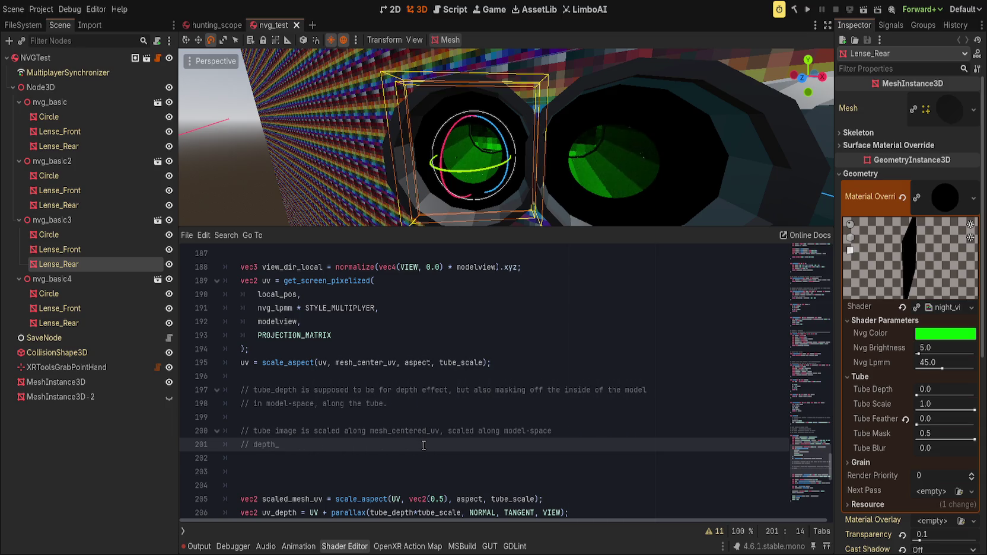
pyautogui.write(' needs to be ')
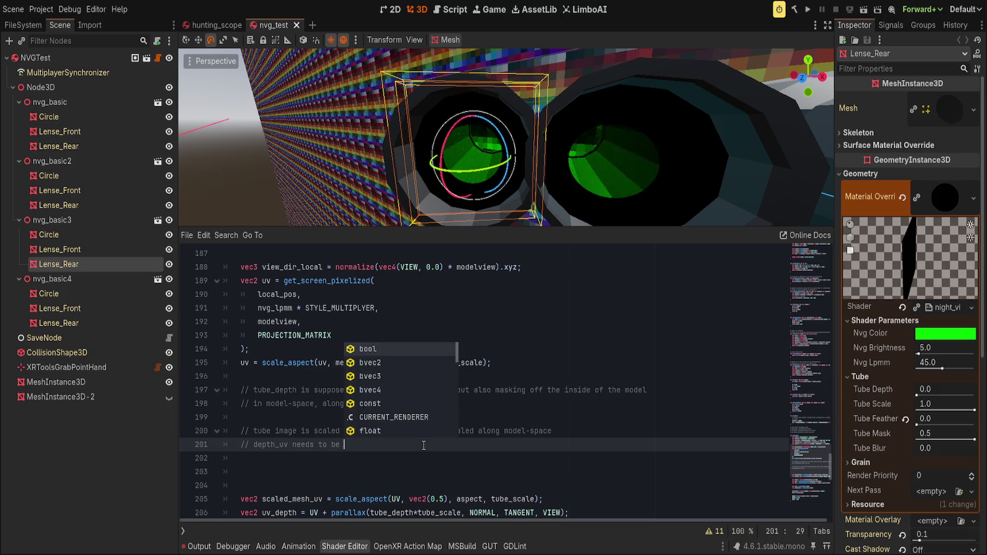
# Finish the note: pushed to the end of the model, scaled along mesh_centered_uv, and save.
pyautogui.write("'pu")
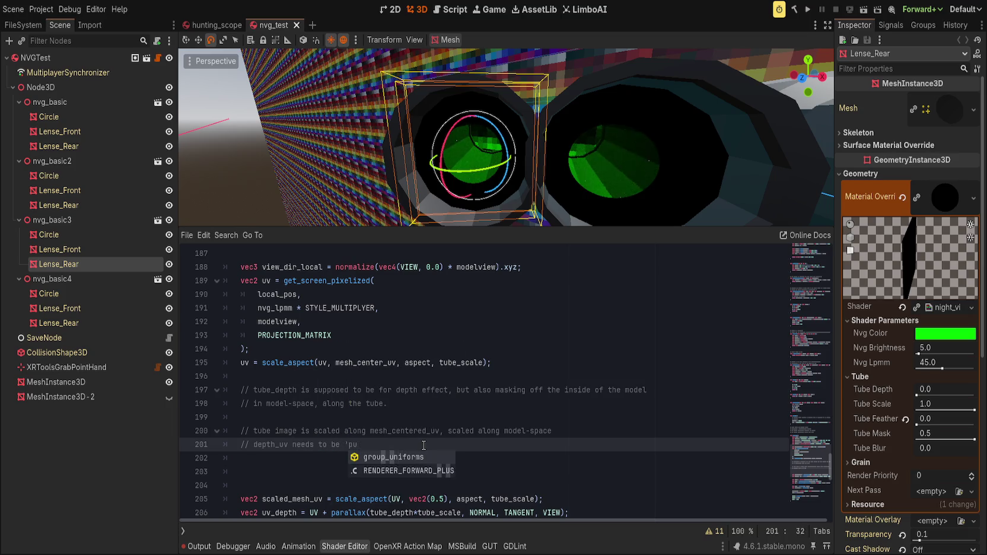
pyautogui.write('shedot h')
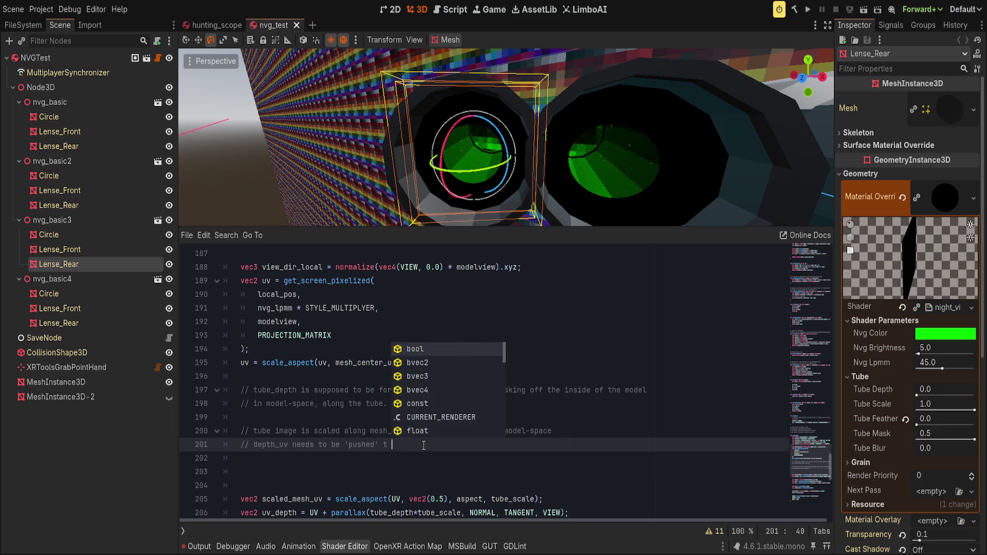
pyautogui.write('the same depth as')
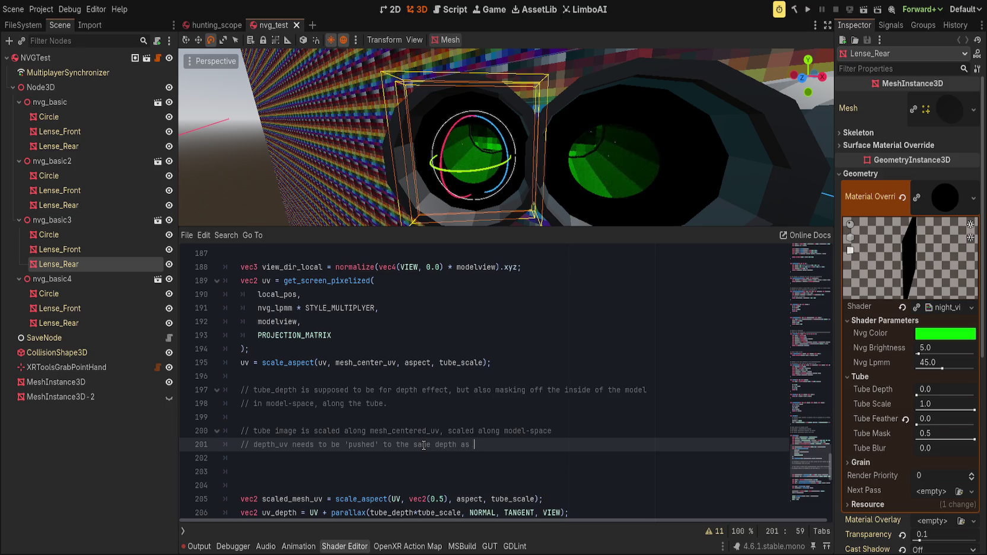
pyautogui.write('end of')
pyautogui.write('model,')
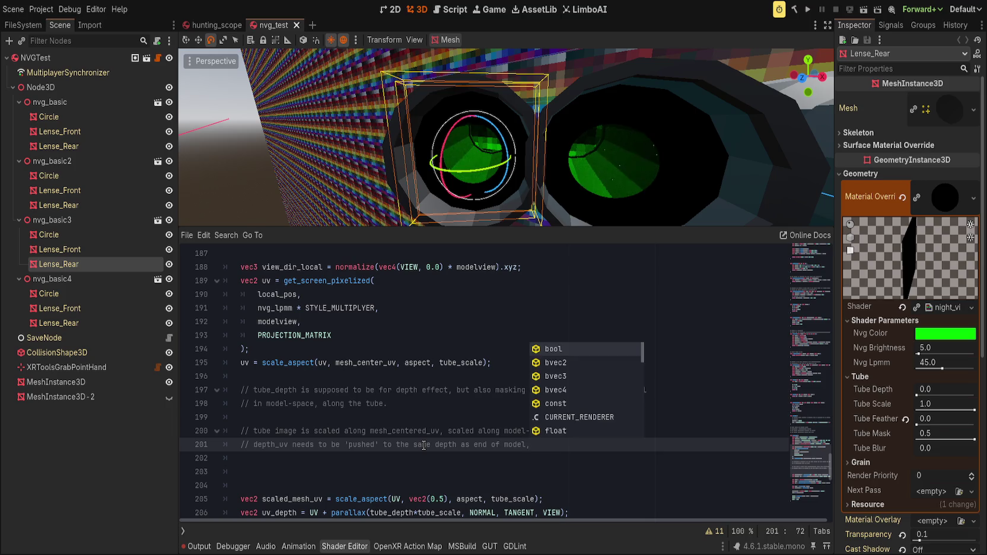
pyautogui.write(' scaled al')
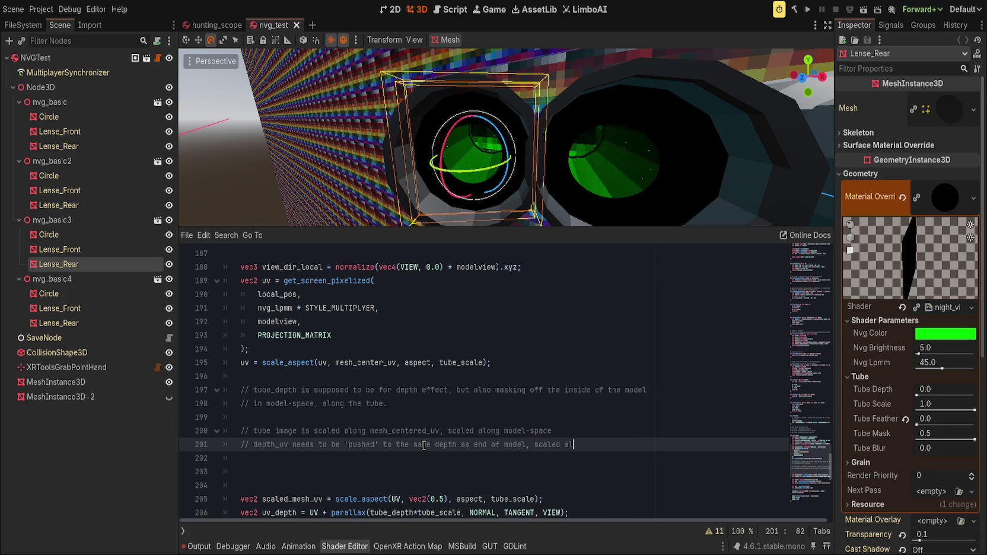
pyautogui.write('ongesh_')
pyautogui.press('BackSpace')
pyautogui.write('ered_uv?')
pyautogui.hotkey('ctrl', 's')
pyautogui.scroll(-1, 412, 408)
pyautogui.press('Down')
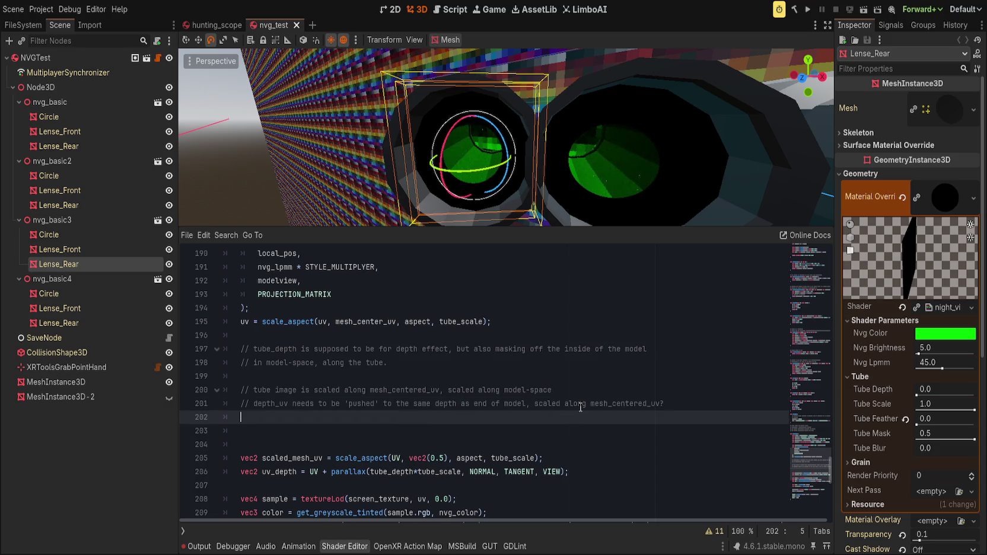
pyautogui.scroll(3, 504, 399)
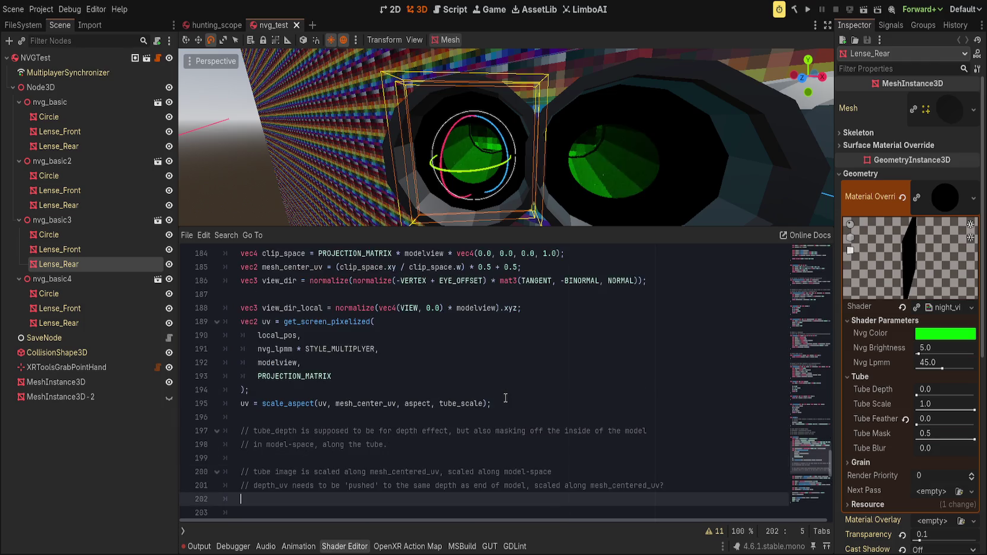
# Add 'uv = get_depth_uv(uv, view_dir, tube_depth)' on line 196 after the scale_aspect line.
pyautogui.scroll(3, 505, 398)
pyautogui.doubleClick(279, 335)
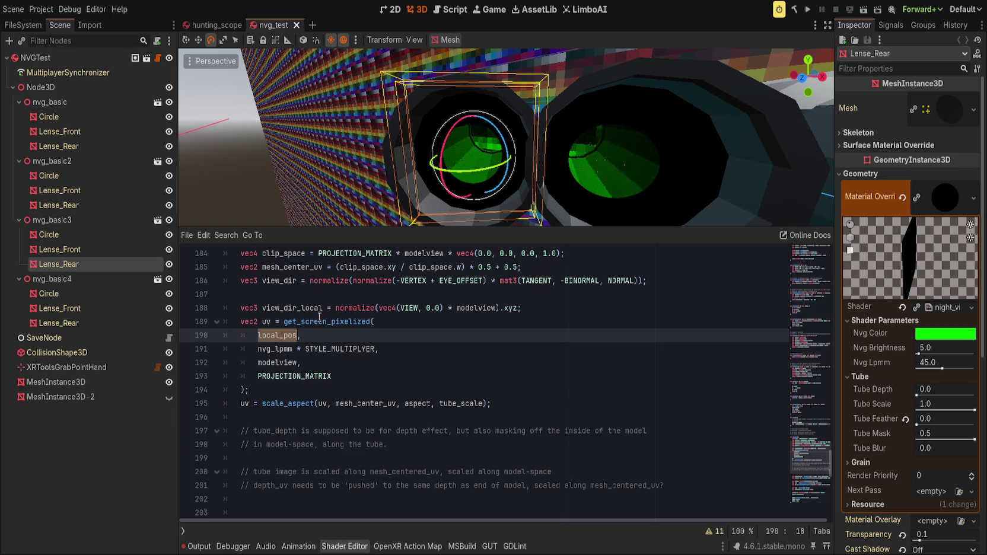
pyautogui.click(333, 321)
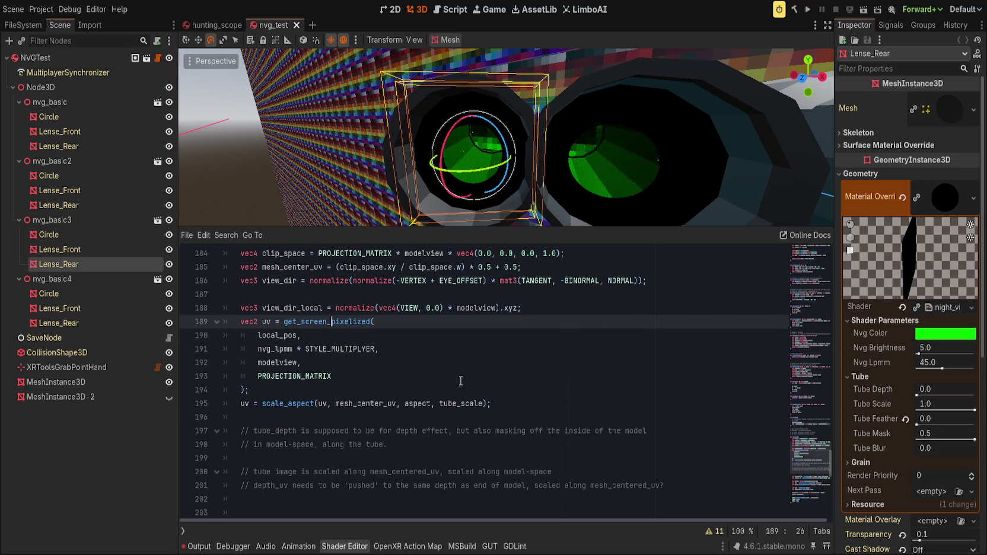
pyautogui.click(502, 404)
pyautogui.press('Return')
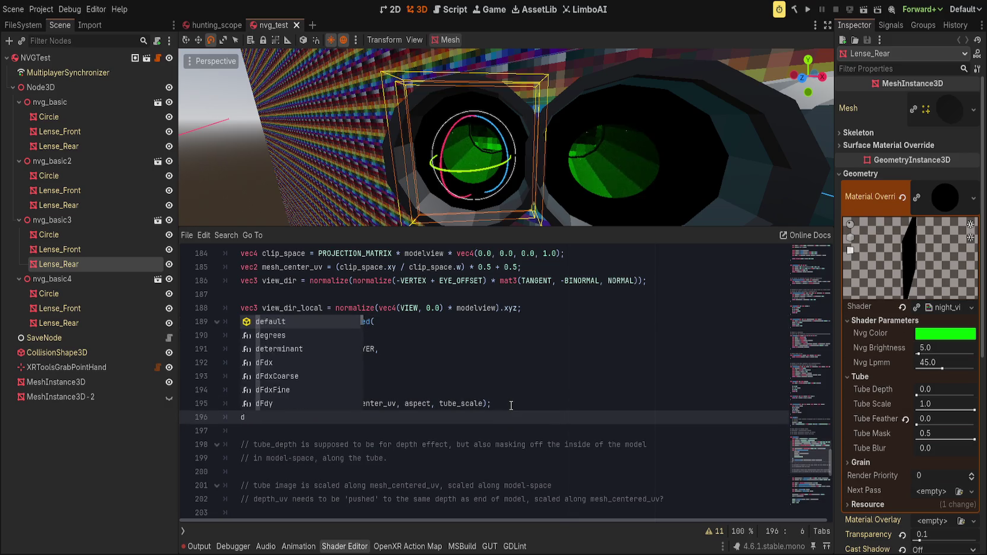
pyautogui.press('BackSpace')
pyautogui.press('BackSpace')
pyautogui.write('uv = d')
pyautogui.press('BackSpace')
pyautogui.write('get_')
pyautogui.press('Return')
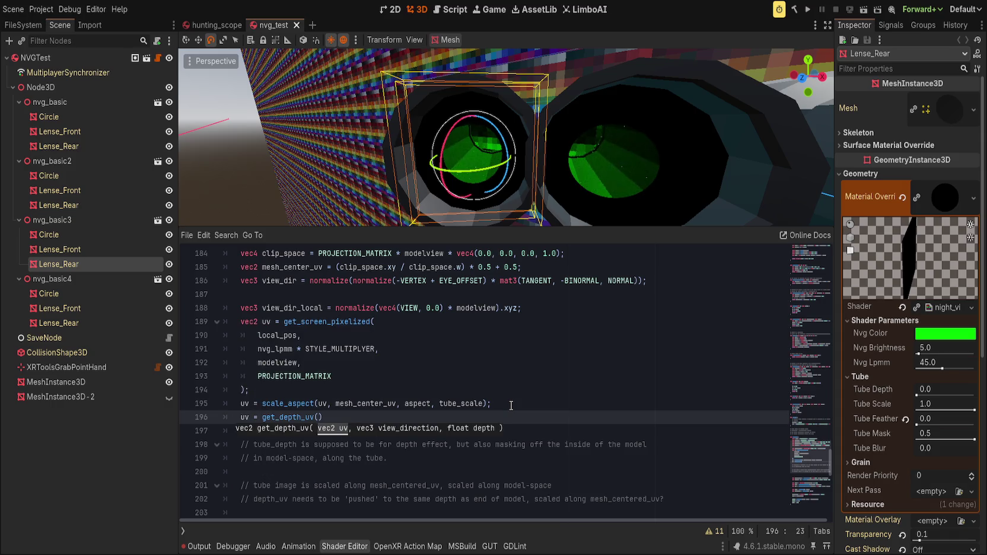
pyautogui.write('uv, view')
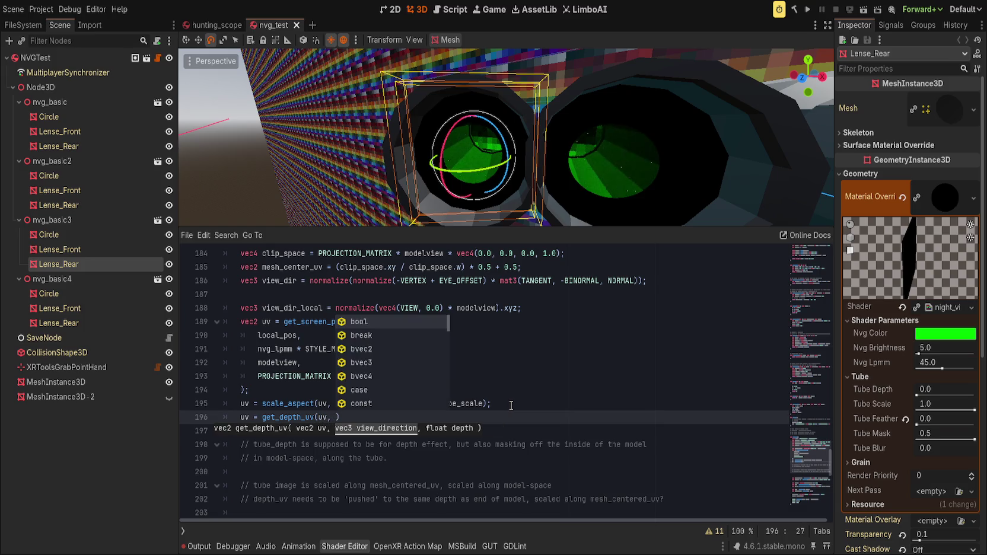
pyautogui.write('_dir,')
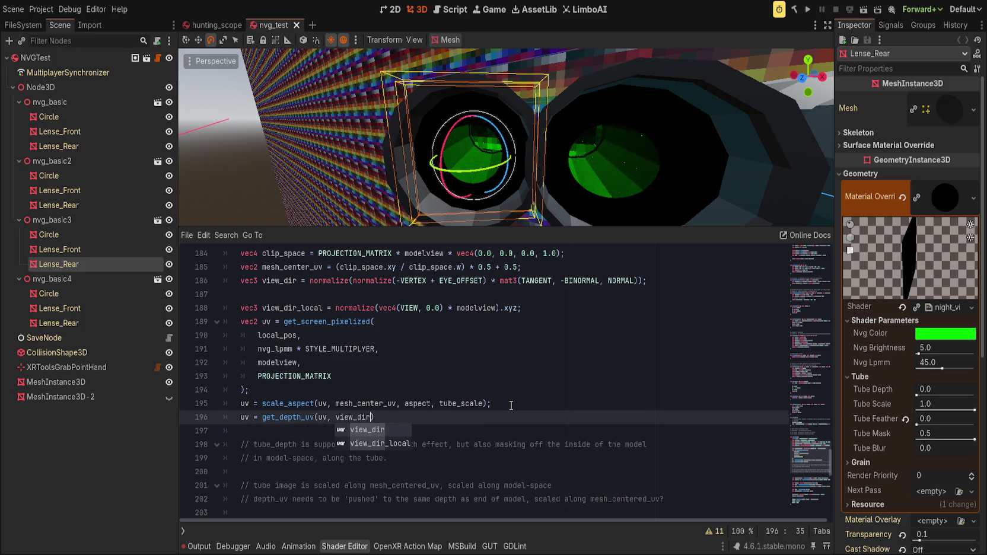
pyautogui.write(' tube_depth')
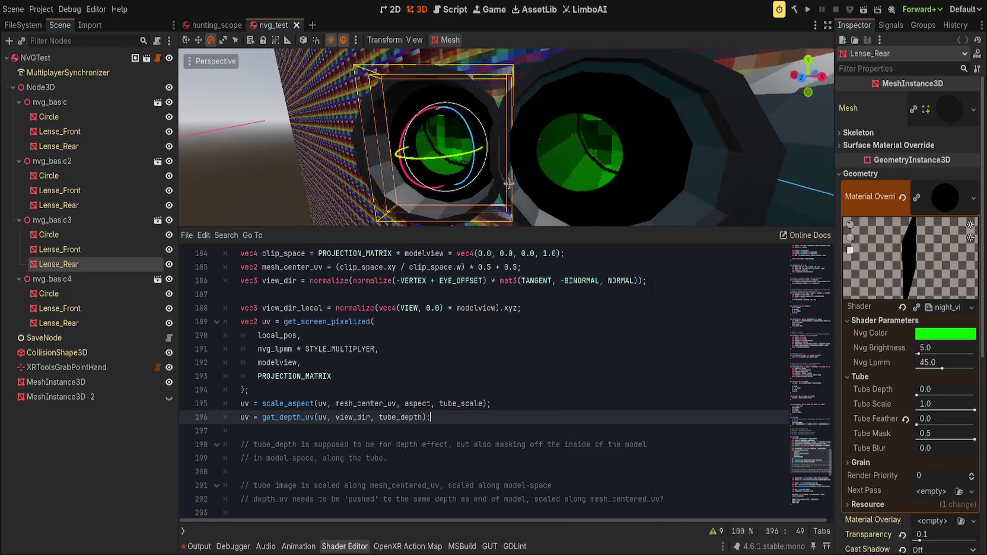
pyautogui.scroll(1, 480, 401)
# Try mesh_center_uv as get_depth_uv's first argument, save, then undo it.
pyautogui.scroll(2, 480, 401)
pyautogui.click(358, 445)
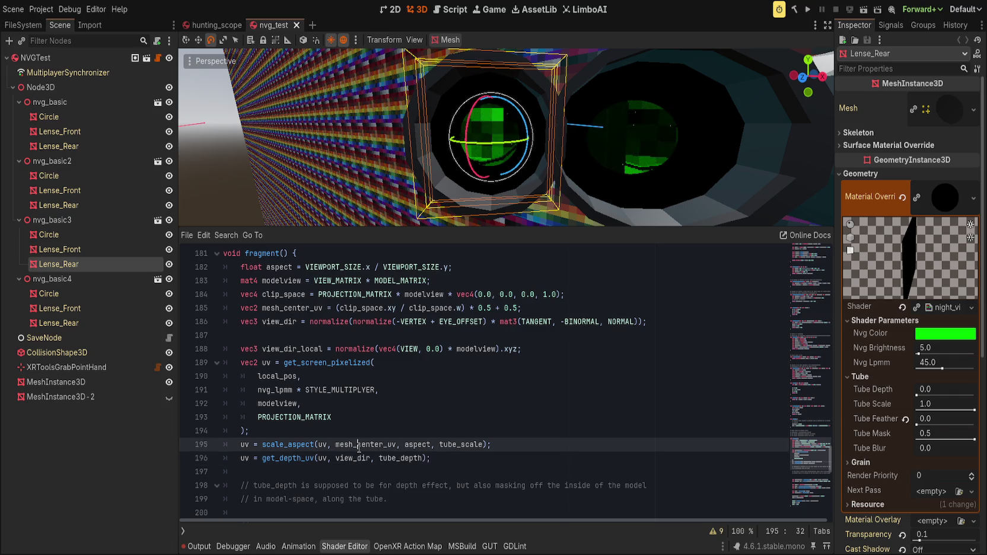
pyautogui.doubleClick(358, 445)
pyautogui.hotkey('ctrl', 'c')
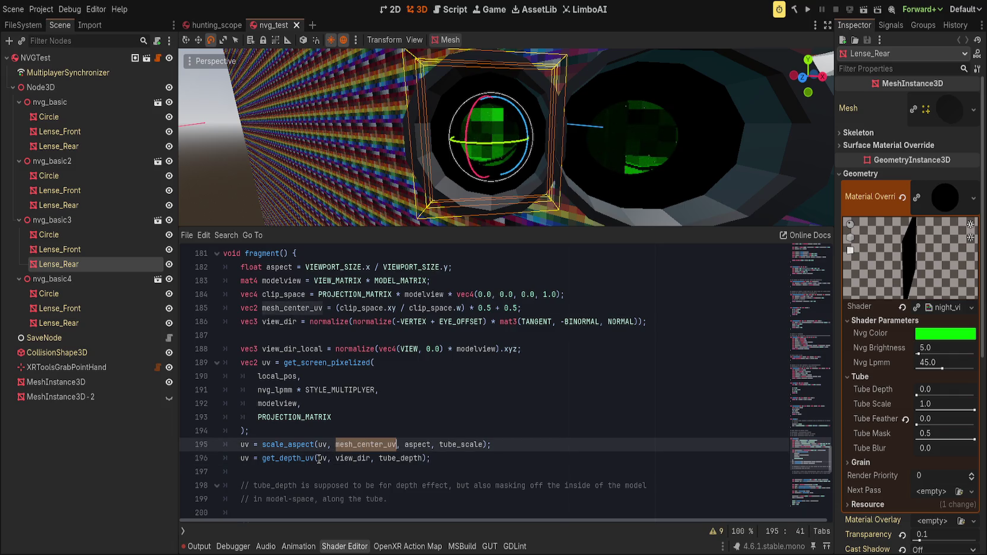
pyautogui.doubleClick(321, 459)
pyautogui.hotkey('ctrl', 'v')
pyautogui.hotkey('ctrl', 's')
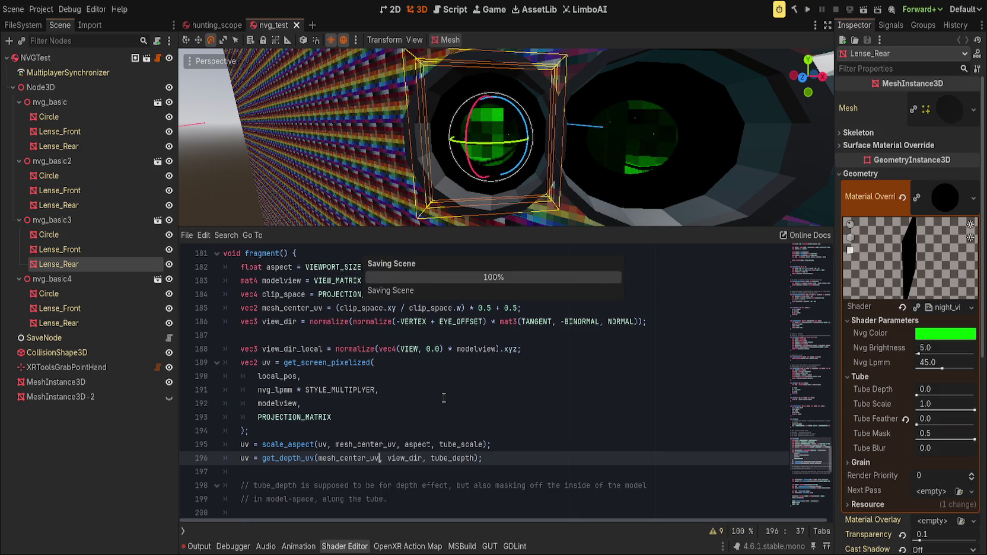
pyautogui.hotkey('ctrl', 'z')
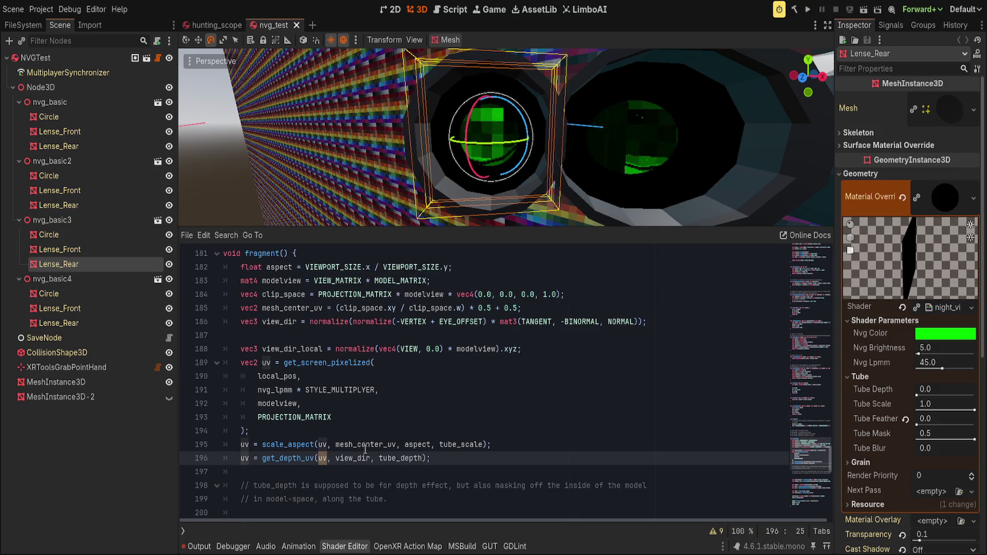
# Try UV as the first argument, save, then revert it to uv.
pyautogui.press('Right')
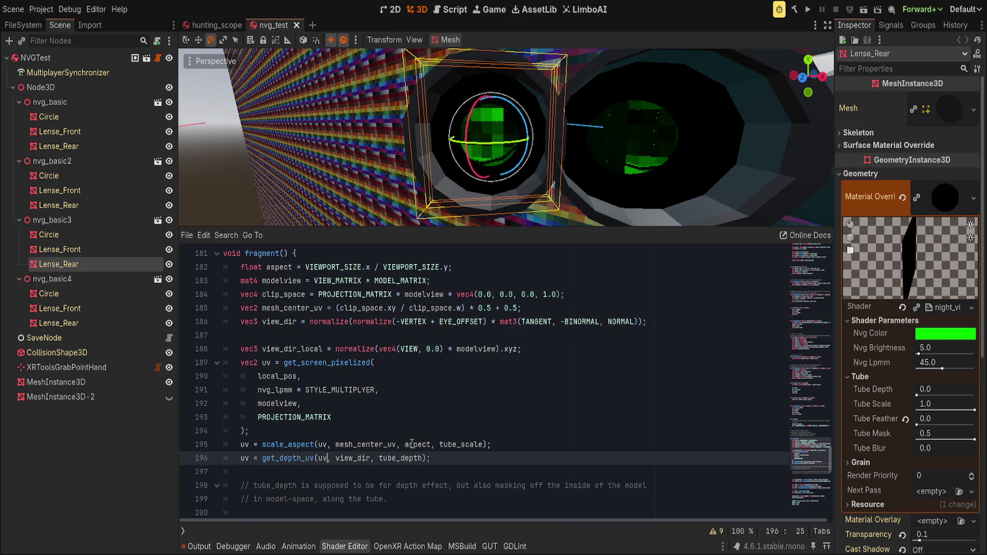
pyautogui.press('BackSpace')
pyautogui.press('BackSpace')
pyautogui.write('UV')
pyautogui.hotkey('ctrl', 's')
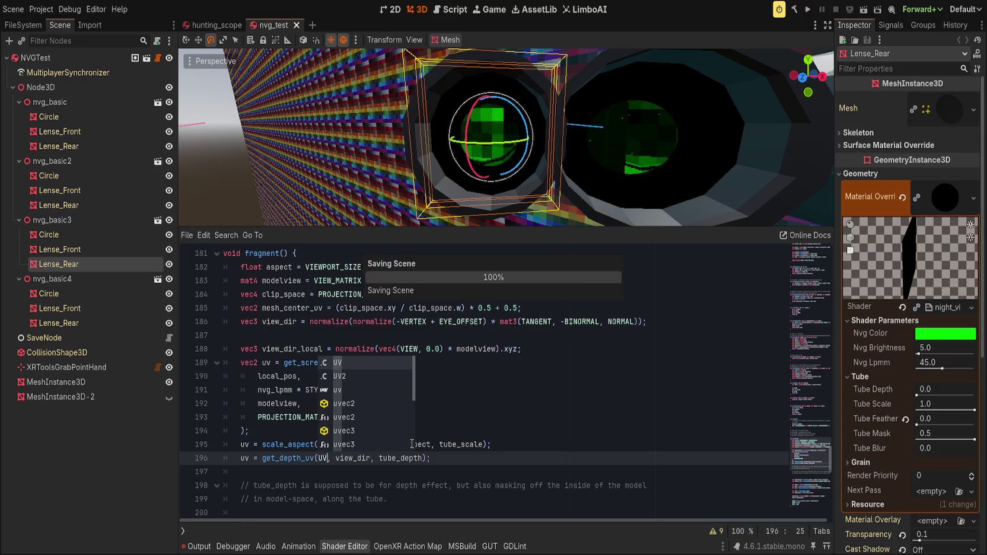
pyautogui.press('BackSpace')
pyautogui.press('BackSpace')
pyautogui.write('uv')
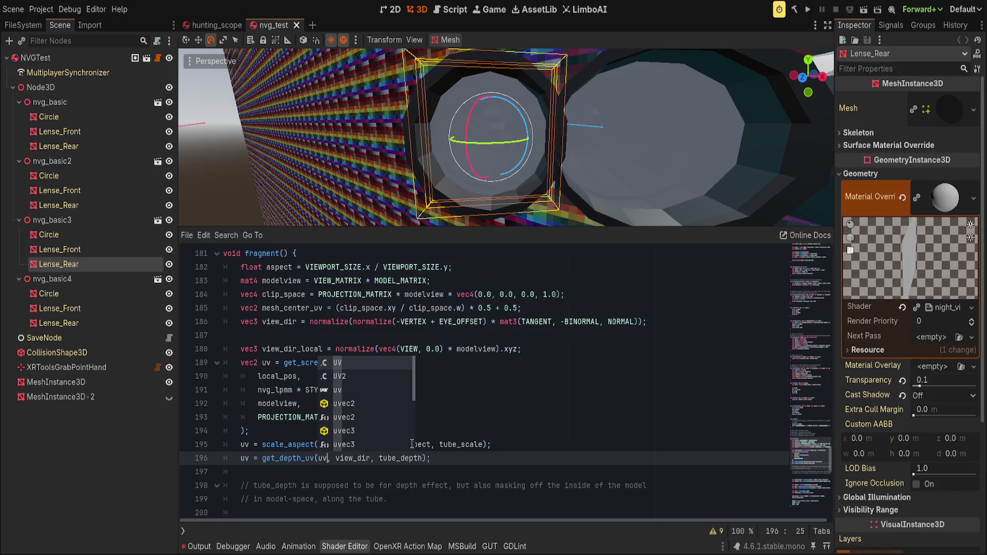
pyautogui.press('Escape')
# Comment out line 196 with // and save, then select scaled_mesh_uv further down.
pyautogui.moveTo(480, 214)
pyautogui.mouseDown()
pyautogui.moveTo(476, 223)
pyautogui.moveTo(496, 218)
pyautogui.mouseUp()
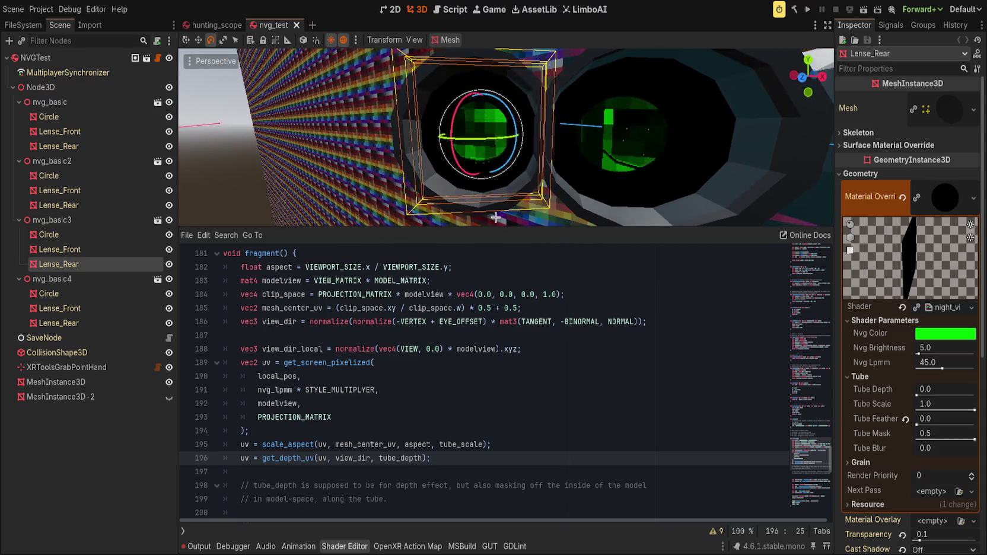
pyautogui.click(242, 459)
pyautogui.write('//')
pyautogui.hotkey('ctrl', 's')
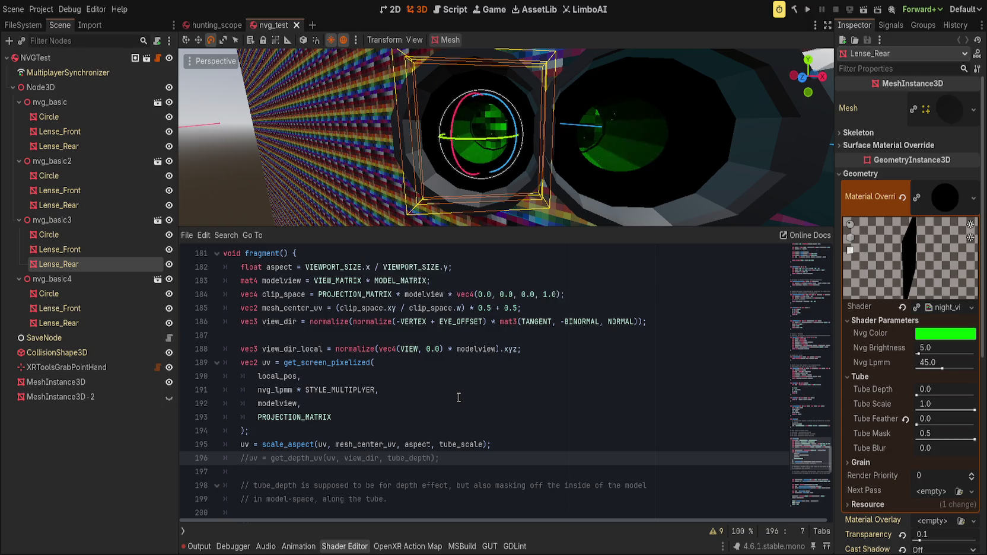
pyautogui.scroll(-4, 466, 397)
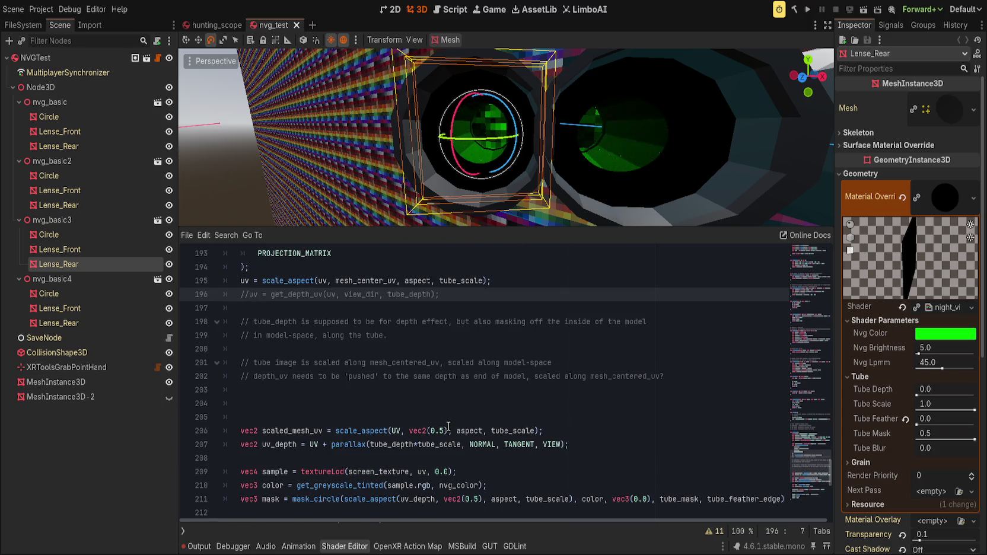
pyautogui.click(464, 405)
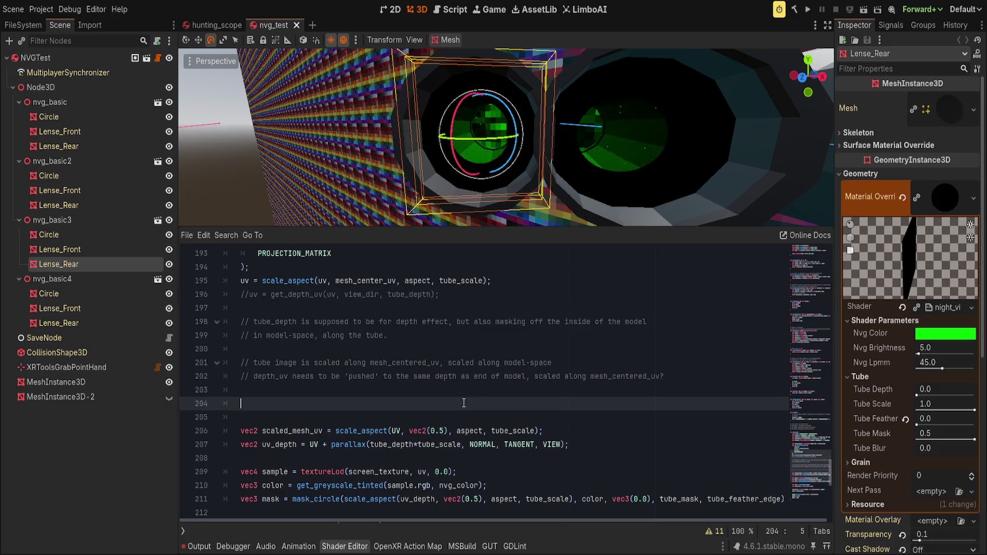
pyautogui.doubleClick(288, 431)
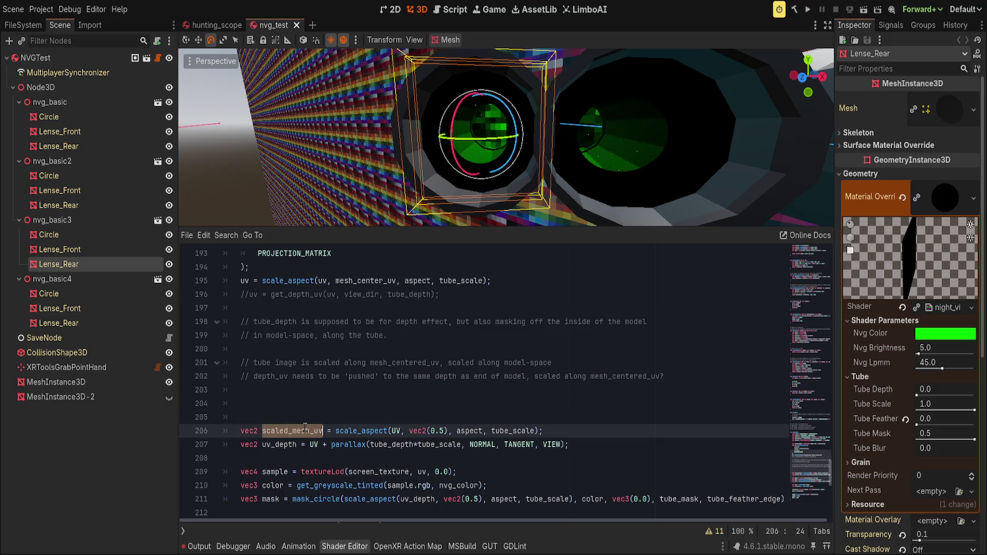
pyautogui.scroll(-3, 507, 437)
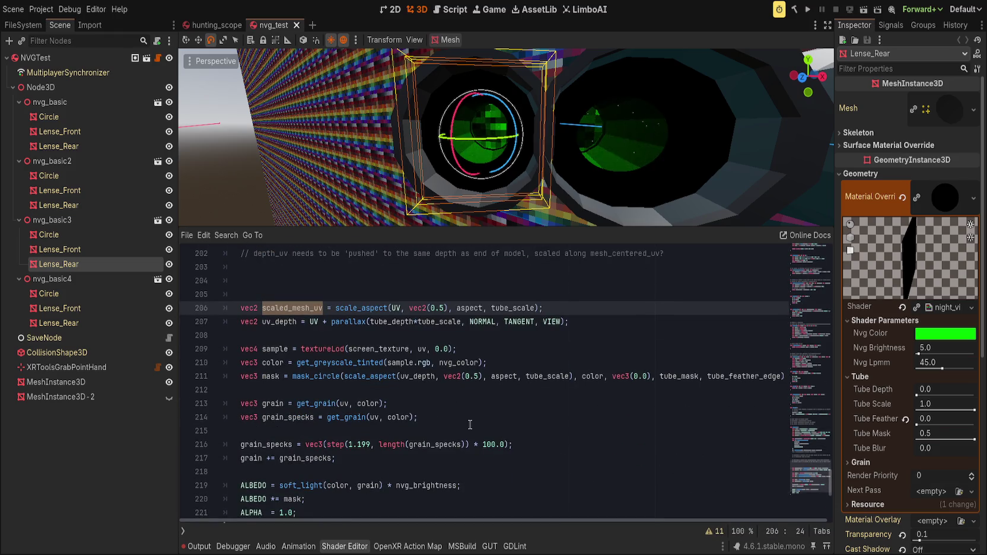
# Delete the blank lines and the unused scaled_mesh_uv line.
pyautogui.scroll(2, 508, 437)
pyautogui.click(379, 390)
pyautogui.scroll(1, 379, 389)
pyautogui.click(360, 401)
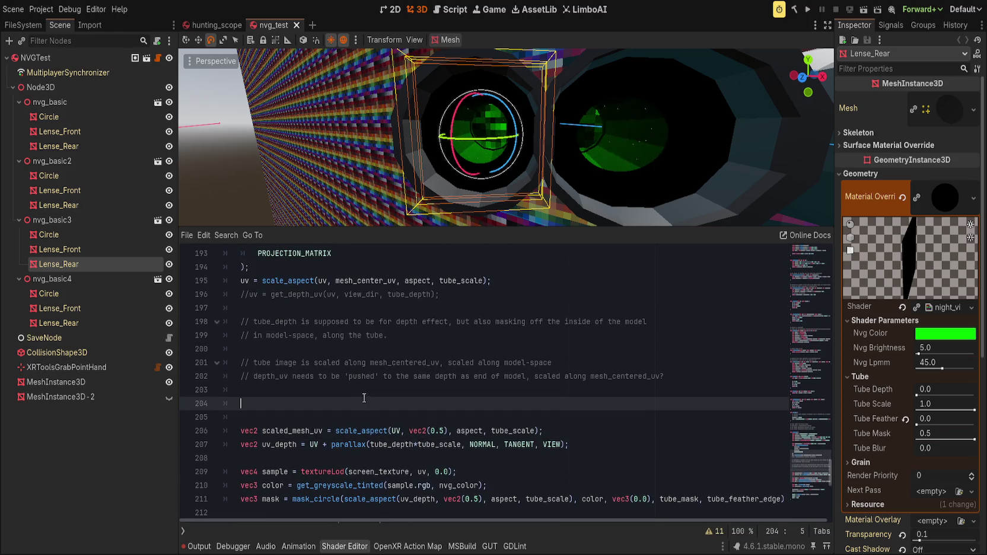
pyautogui.press('BackSpace')
pyautogui.press('BackSpace')
pyautogui.press('Delete')
pyautogui.press('Delete')
pyautogui.press('Delete')
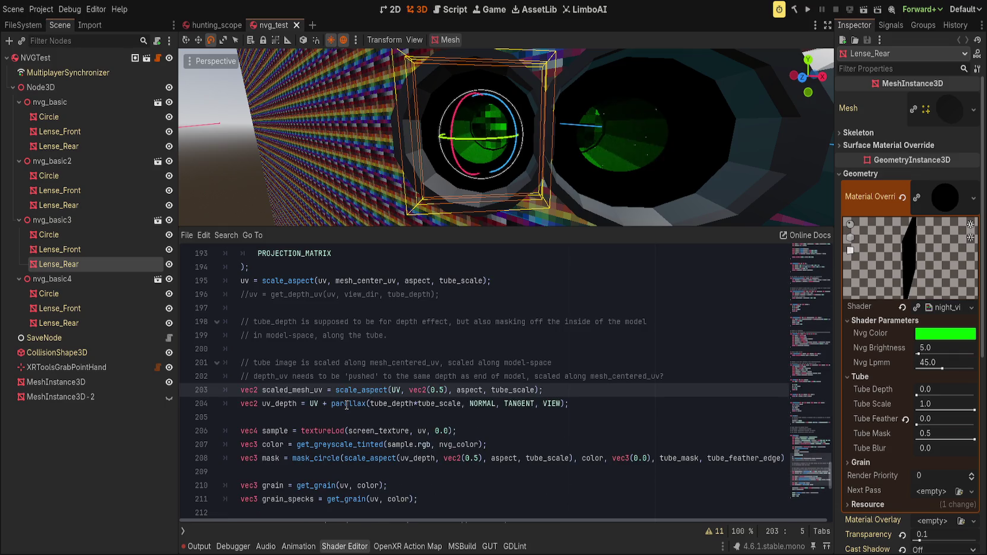
pyautogui.hotkey('ctrl', 'shift', 'k')
# Replace parallax(...) with get_depth_uv(UV, view_dir, tube_depth), drop 'UV + ', and cut the line.
pyautogui.doubleClick(361, 391)
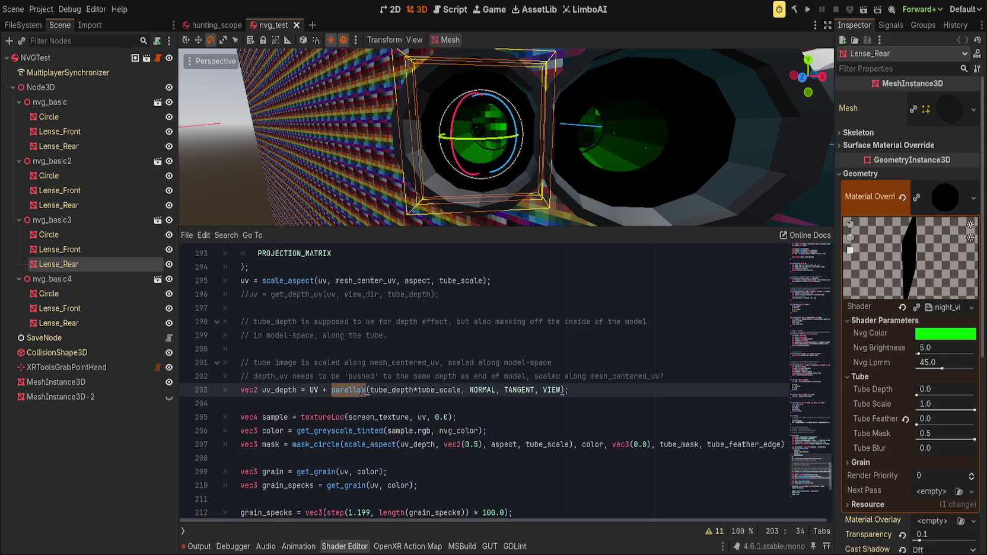
pyautogui.write('get_')
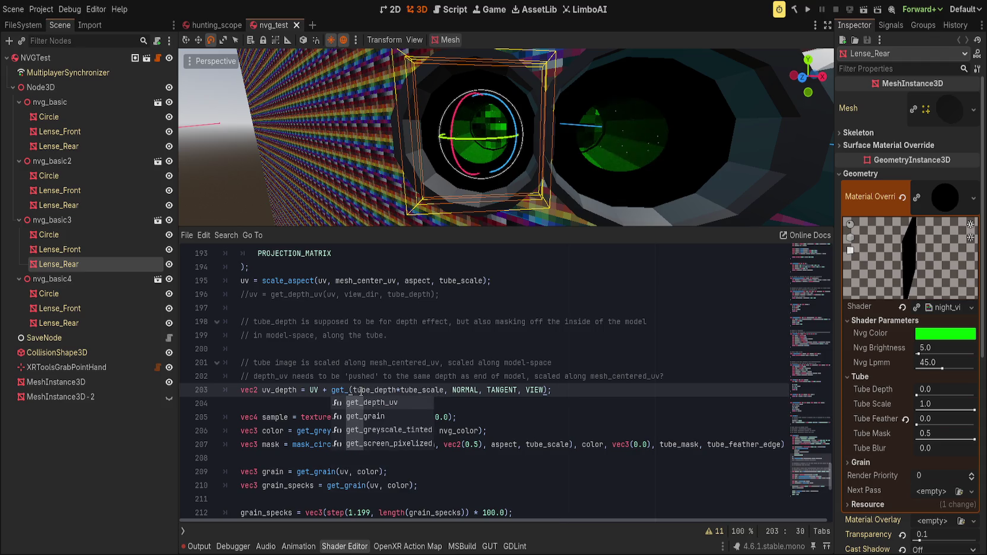
pyautogui.press('Return')
pyautogui.hotkey('shift', 'End')
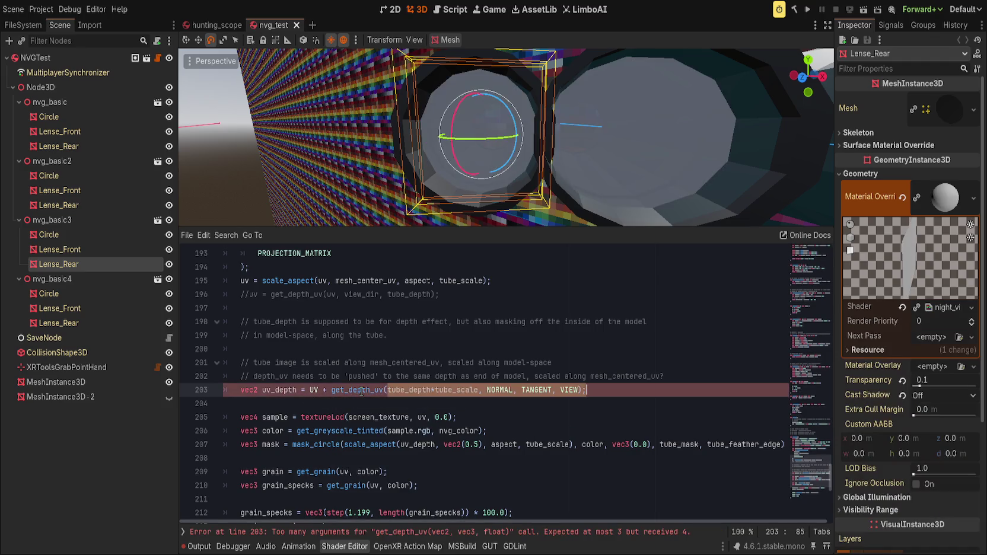
pyautogui.write('UV,')
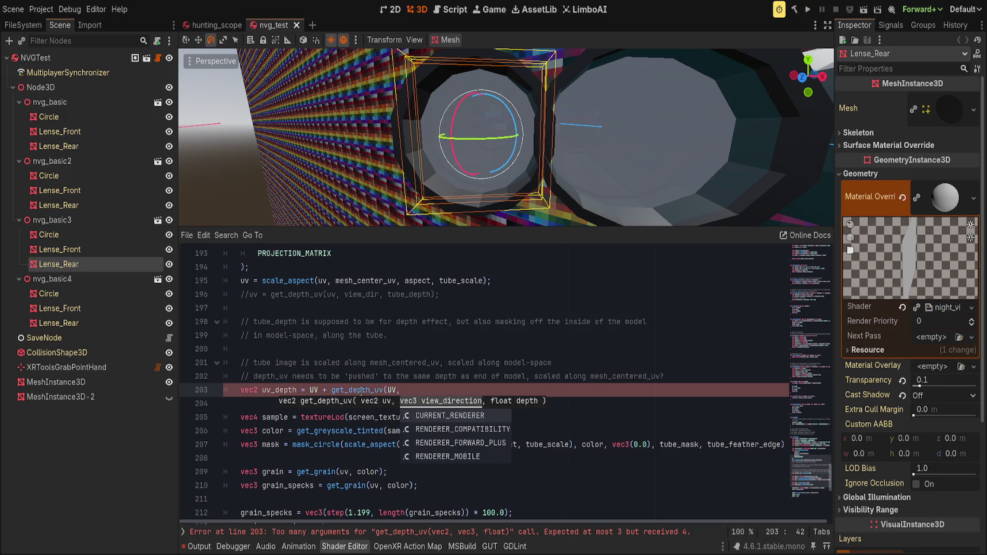
pyautogui.write(' view_dir')
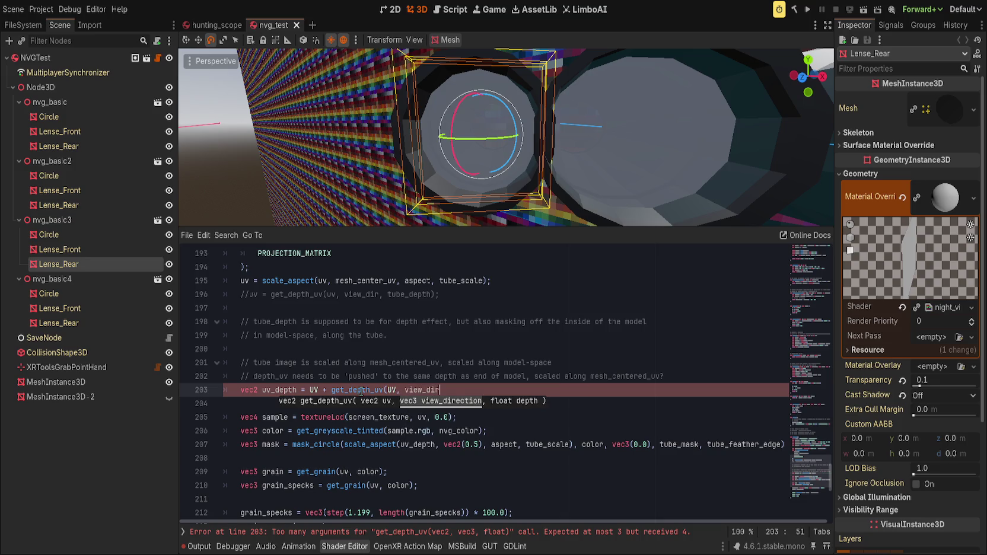
pyautogui.write(', tube_depth);')
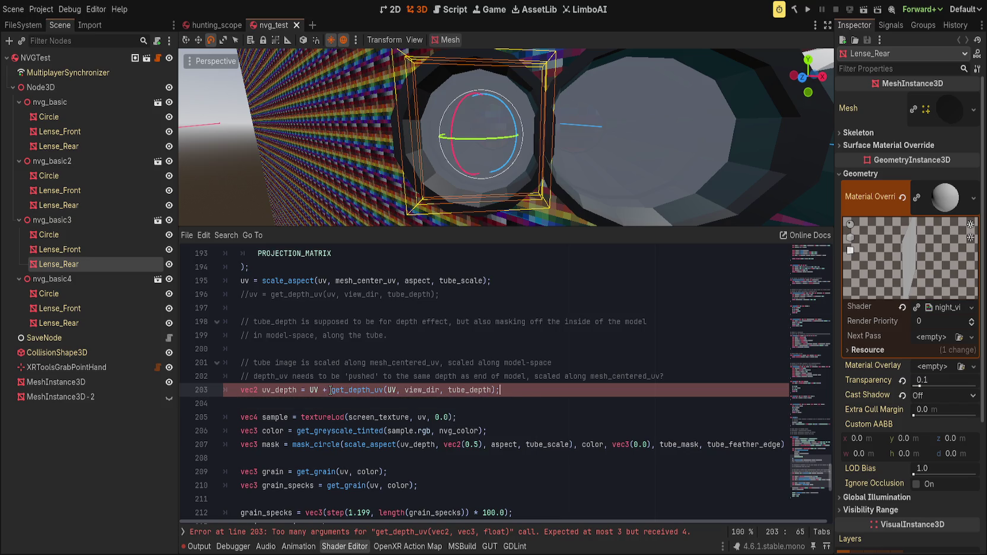
pyautogui.click(330, 391)
pyautogui.press('BackSpace')
pyautogui.press('BackSpace')
pyautogui.press('BackSpace')
pyautogui.hotkey('ctrl', 'x')
pyautogui.scroll(2, 342, 398)
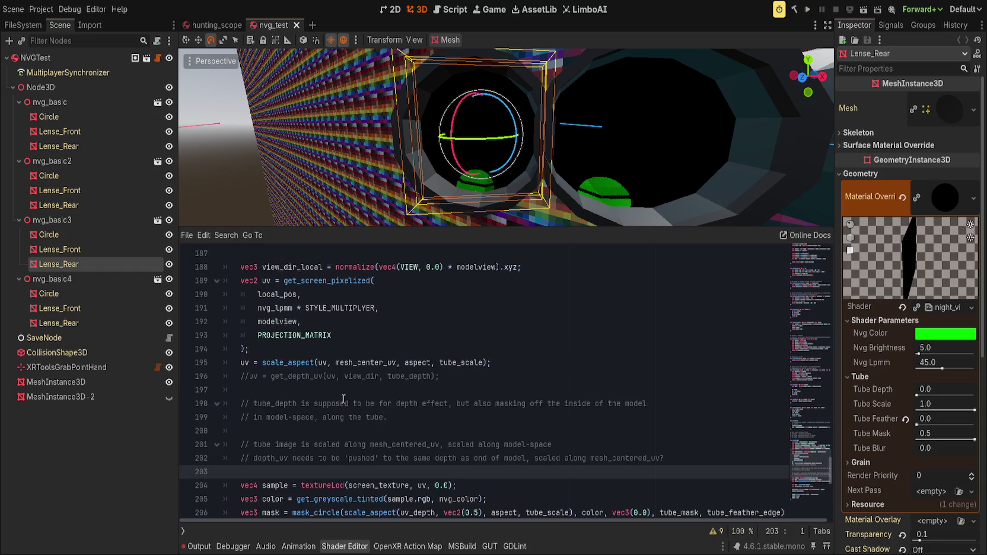
# Paste the uv_depth line below scale_aspect and move the tube comments above the screen UV block.
pyautogui.click(539, 385)
pyautogui.hotkey('ctrl', 'v')
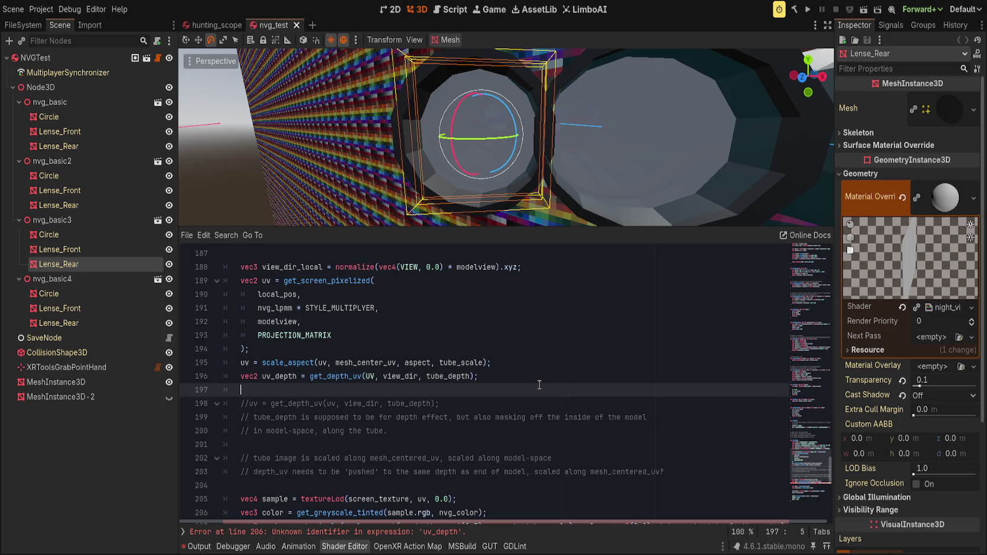
pyautogui.moveTo(305, 472); pyautogui.dragTo(309, 403)
pyautogui.hotkey('alt', 'Up')
pyautogui.hotkey('alt', 'Up')
pyautogui.hotkey('alt', 'Up')
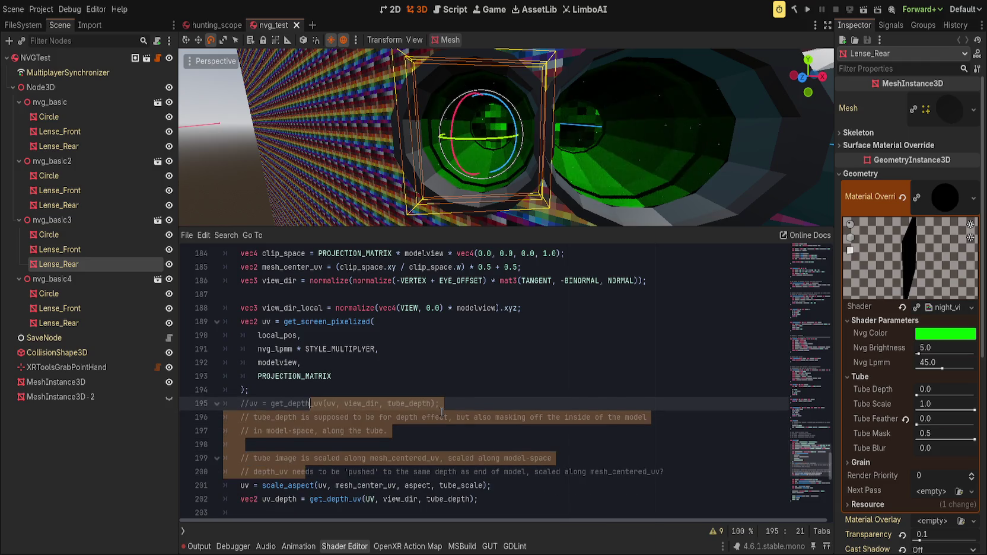
pyautogui.hotkey('alt', 'Up')
pyautogui.hotkey('alt', 'Up')
pyautogui.hotkey('alt', 'Up')
pyautogui.press('Up')
pyautogui.hotkey('alt', 'Up')
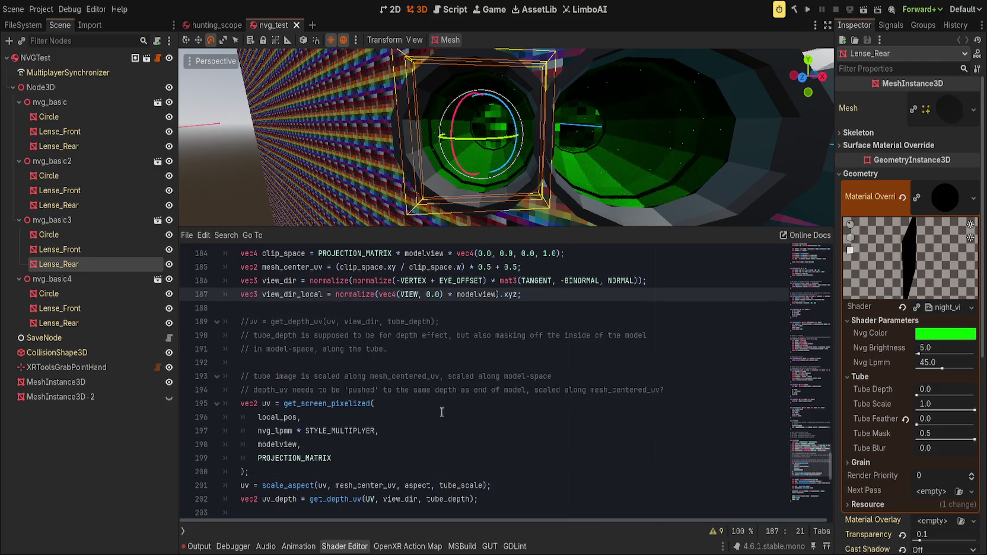
# Test Tube Scale at 0.0, then restore it to 1.0.
pyautogui.scroll(-2, 441, 412)
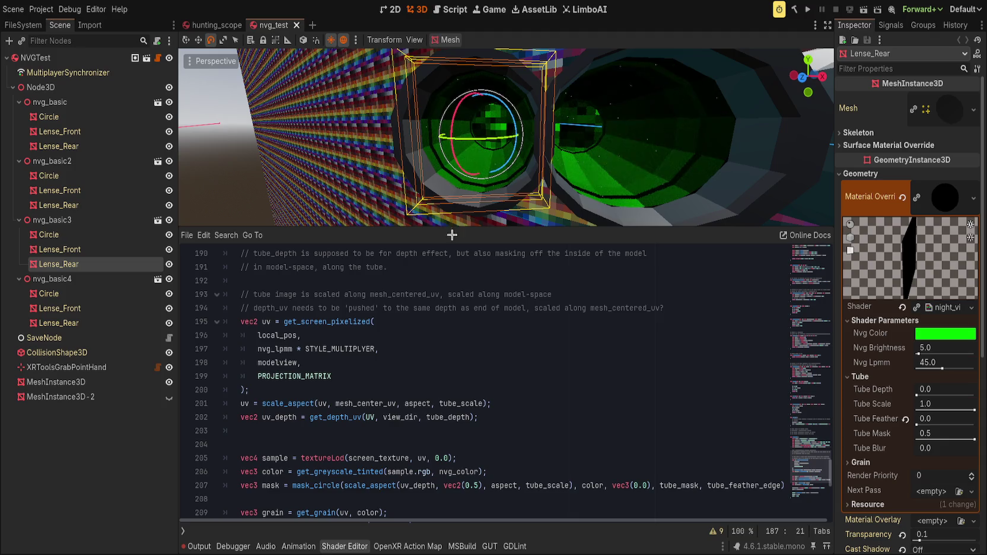
pyautogui.scroll(1, 479, 341)
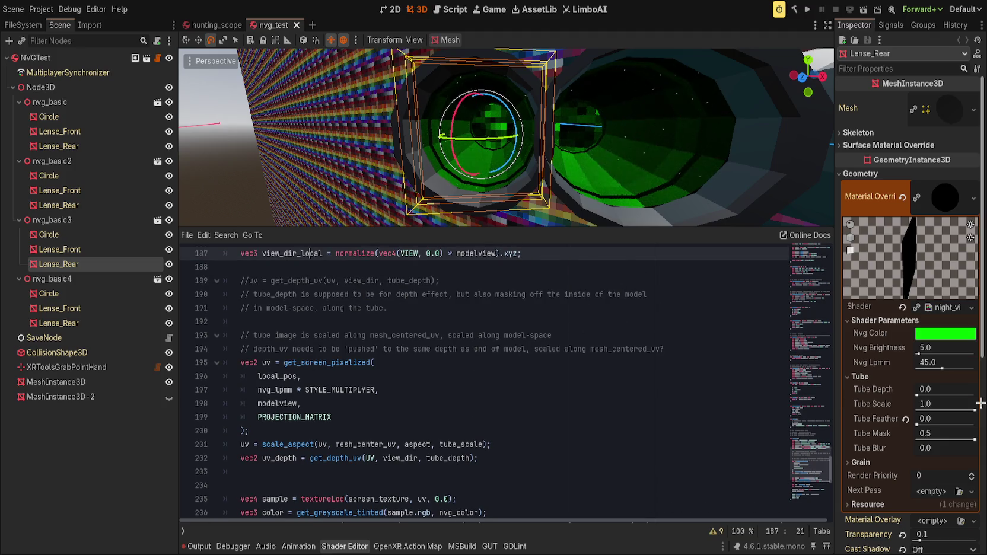
pyautogui.moveTo(974, 409)
pyautogui.mouseDown()
pyautogui.moveTo(897, 404)
pyautogui.moveTo(923, 395)
pyautogui.moveTo(936, 408)
pyautogui.moveTo(975, 411)
pyautogui.moveTo(934, 410)
pyautogui.moveTo(975, 411)
pyautogui.moveTo(914, 393)
pyautogui.mouseUp()
pyautogui.click(905, 404)
# Try shrinking Tube Scale to about 0.43, then reset it to 1.0.
pyautogui.click(974, 410)
pyautogui.moveTo(974, 410); pyautogui.dragTo(941, 410)
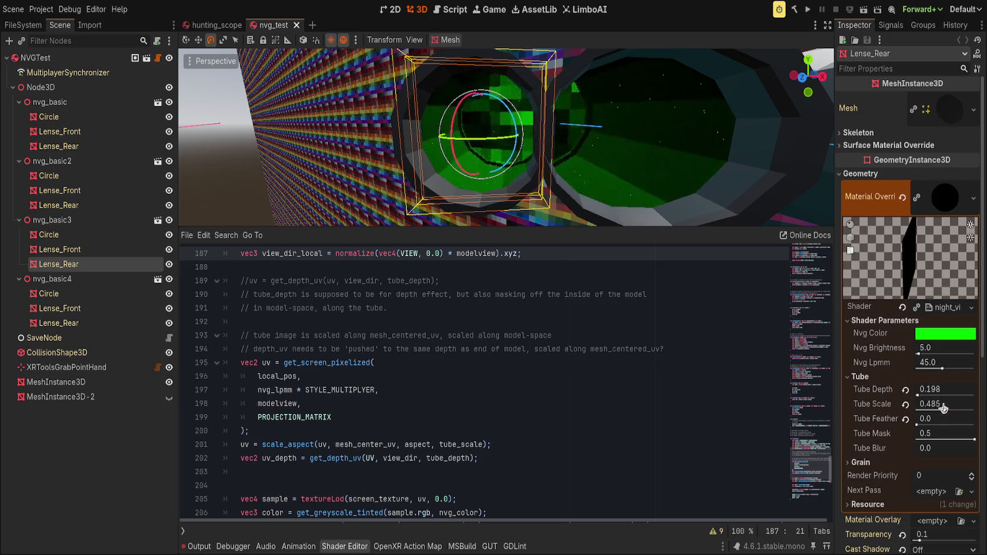
pyautogui.moveTo(659, 142)
pyautogui.mouseDown()
pyautogui.moveTo(625, 152)
pyautogui.moveTo(656, 133)
pyautogui.mouseUp()
pyautogui.click(905, 404)
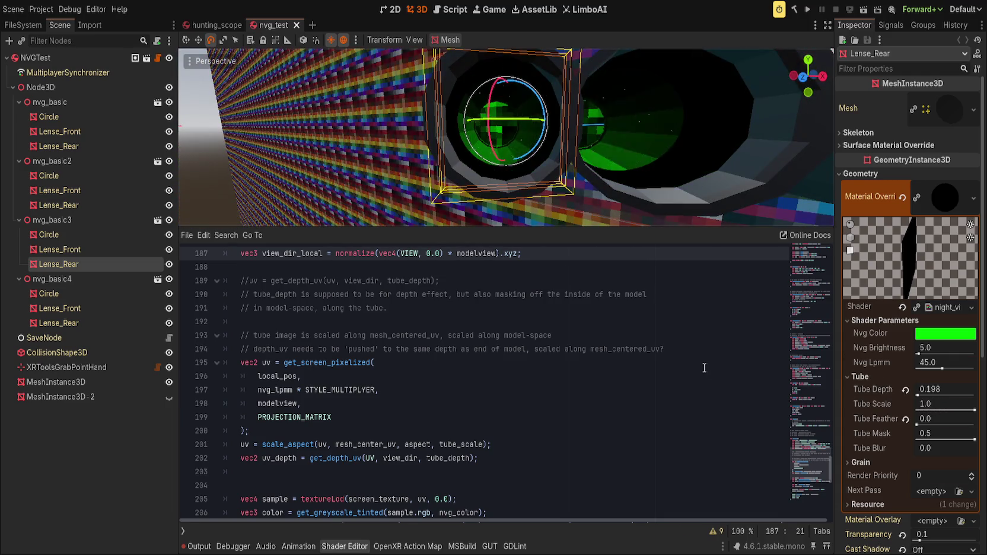
# Set Tube Depth to 1, test Tube Scale near 0.3, and reset it to 1.0.
pyautogui.click(937, 383)
pyautogui.write('1')
pyautogui.press('Return')
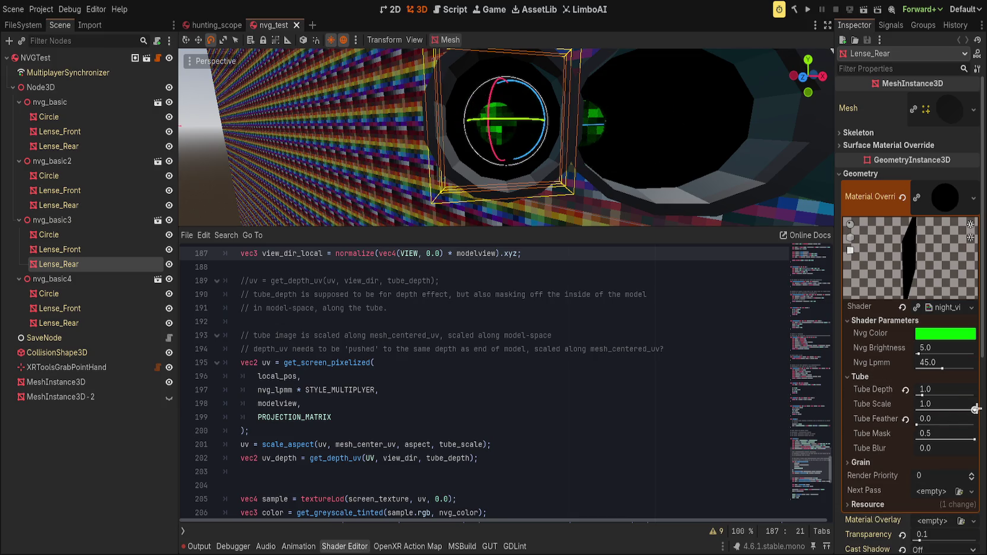
pyautogui.moveTo(974, 410); pyautogui.dragTo(933, 408)
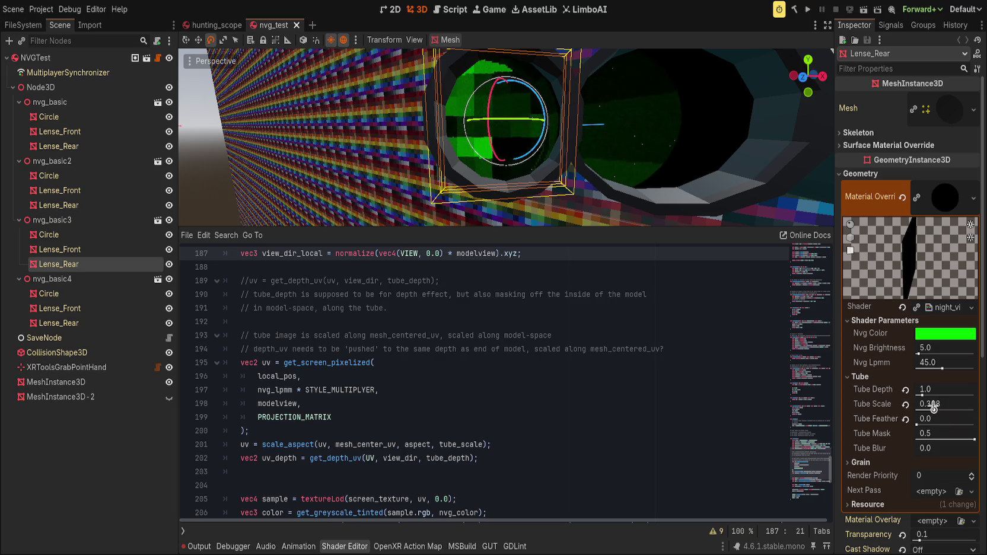
pyautogui.moveTo(661, 150); pyautogui.dragTo(661, 177)
pyautogui.click(905, 404)
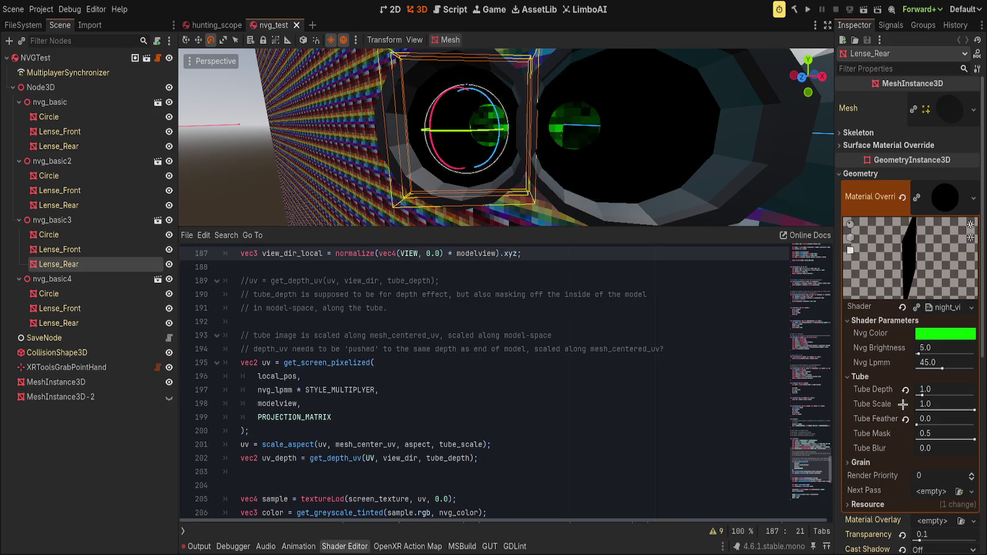
pyautogui.click(573, 452)
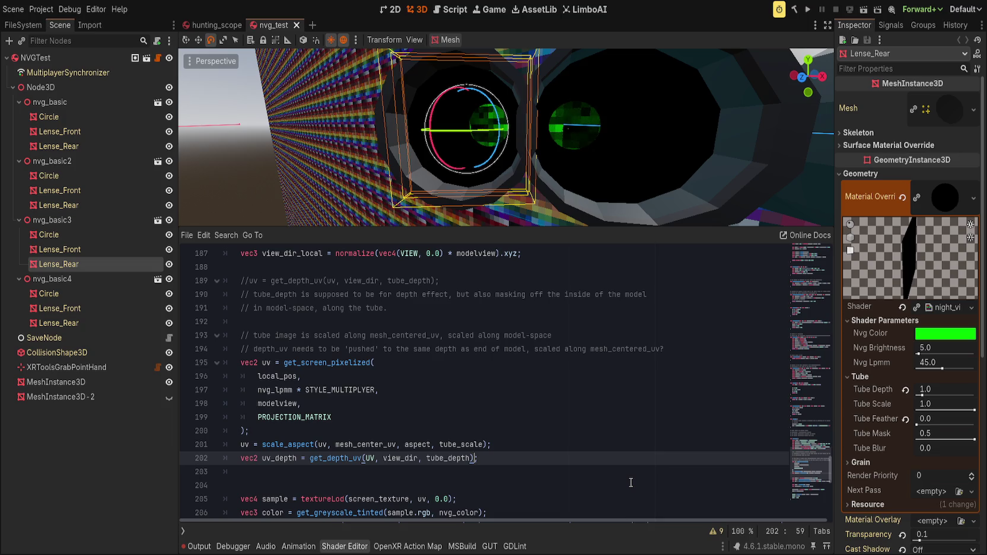
pyautogui.write('*tube_scale')
pyautogui.press('End')
pyautogui.click(636, 429)
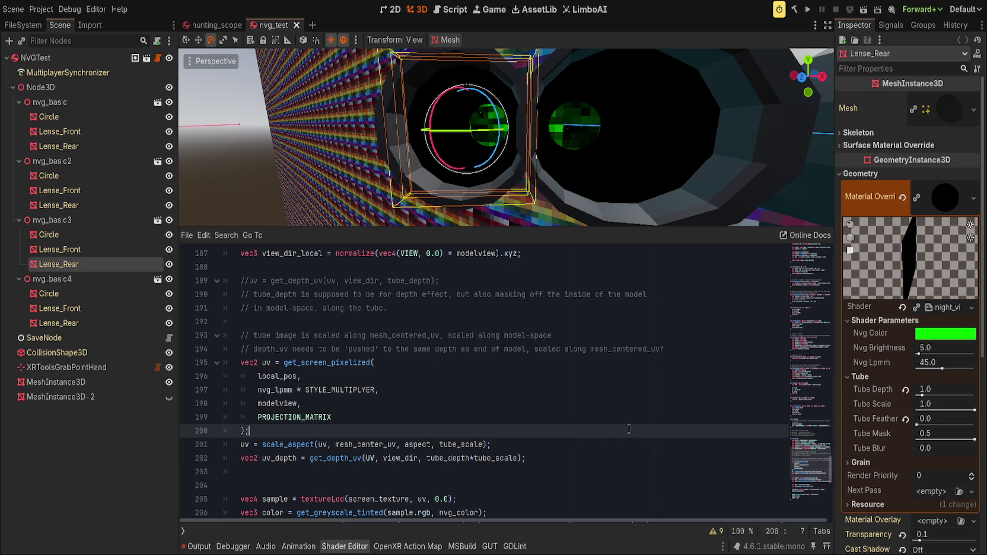
pyautogui.click(906, 390)
pyautogui.hotkey('ctrl', 'z')
pyautogui.moveTo(974, 410); pyautogui.dragTo(945, 410)
pyautogui.moveTo(619, 158)
pyautogui.mouseDown()
pyautogui.moveTo(569, 152)
pyautogui.moveTo(591, 154)
pyautogui.mouseUp()
pyautogui.click(903, 405)
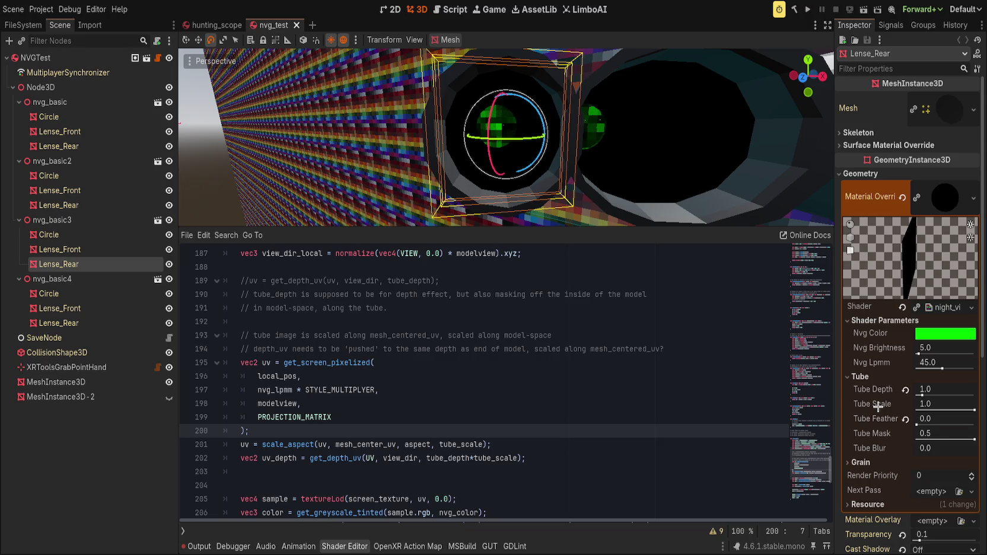
pyautogui.doubleClick(502, 458)
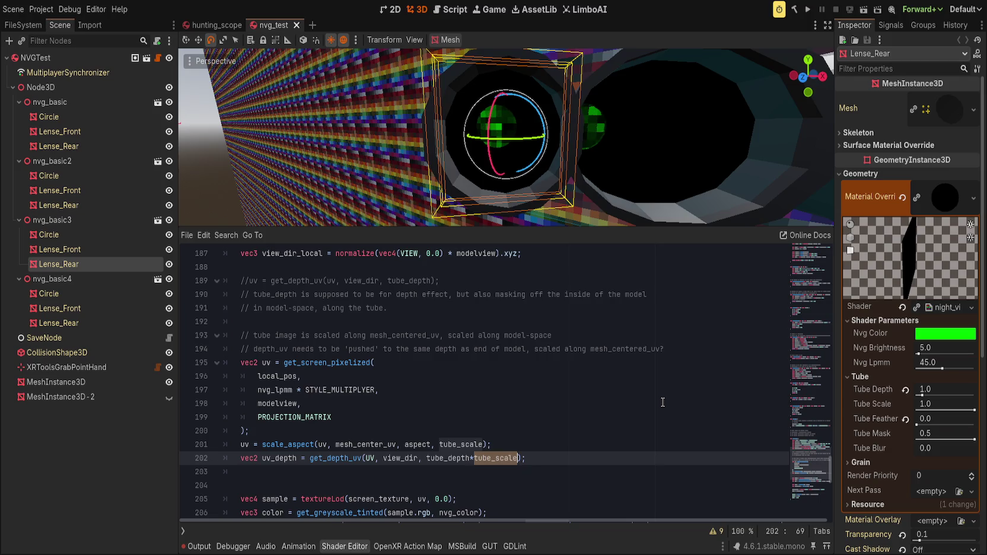
pyautogui.press('BackSpace')
pyautogui.press('BackSpace')
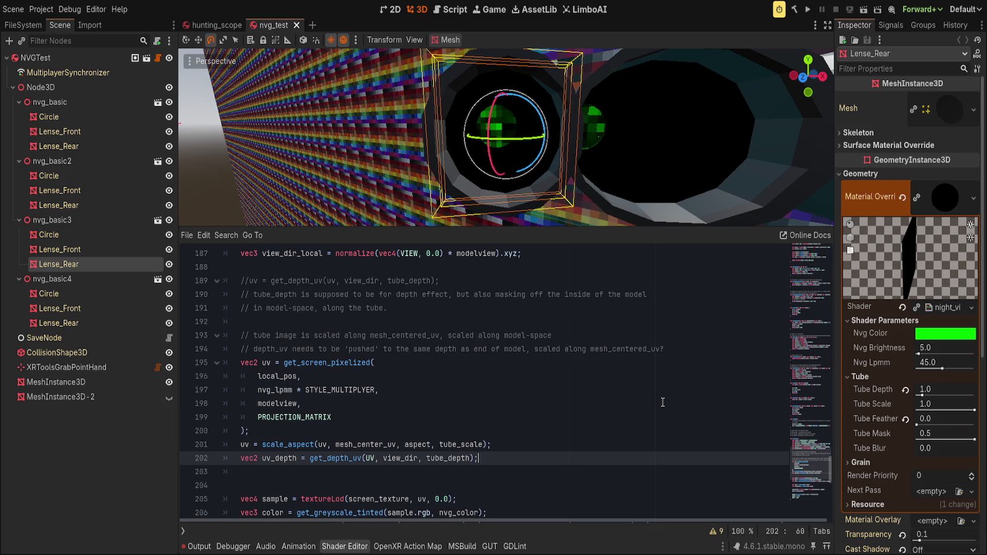
# Replace UV with mesh_center_uv as get_depth_uv's first argument on line 202.
pyautogui.doubleClick(370, 457)
pyautogui.write('mesh_centere')
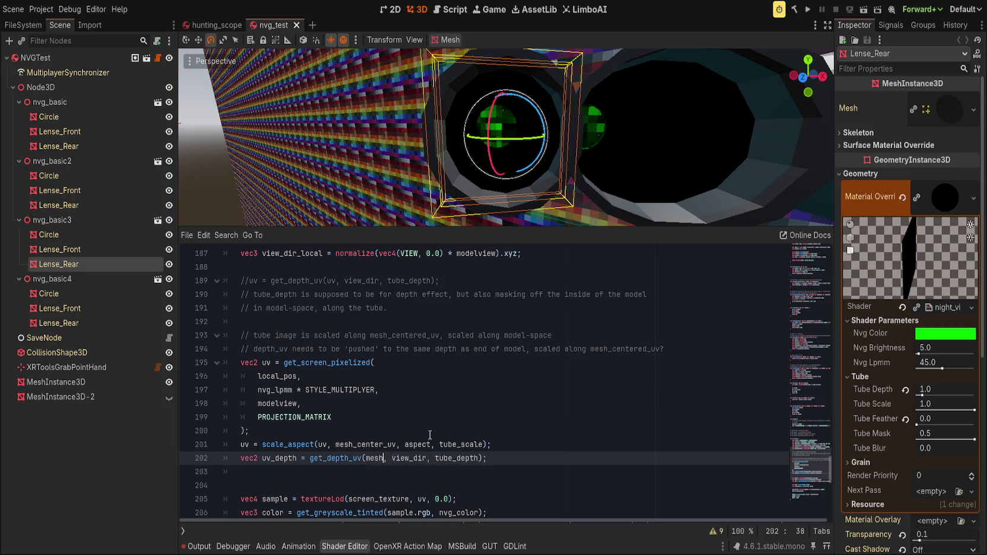
pyautogui.press('BackSpace')
pyautogui.write('_uv')
pyautogui.press('End')
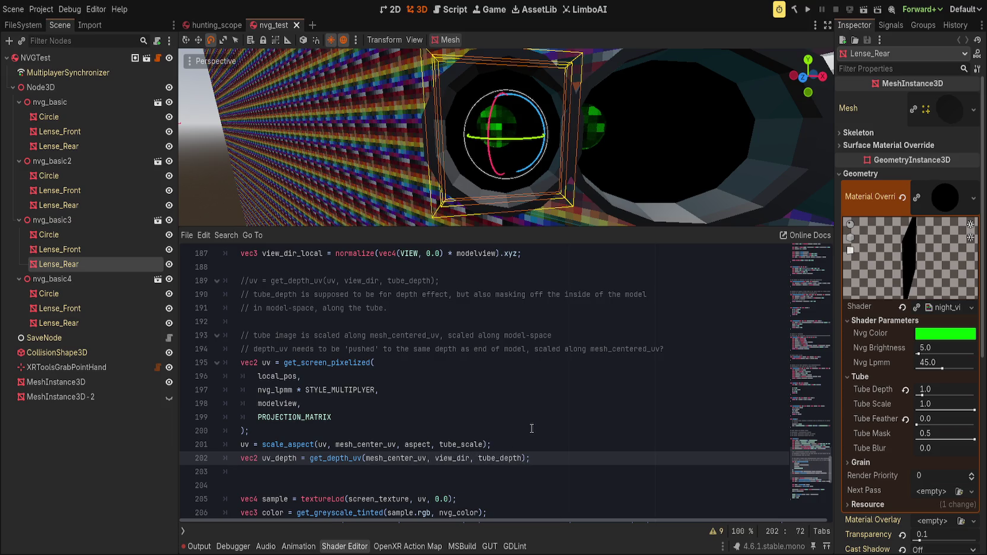
pyautogui.moveTo(594, 178)
pyautogui.mouseDown()
pyautogui.moveTo(484, 176)
pyautogui.moveTo(471, 185)
pyautogui.moveTo(518, 166)
pyautogui.moveTo(472, 165)
pyautogui.moveTo(501, 177)
pyautogui.mouseUp()
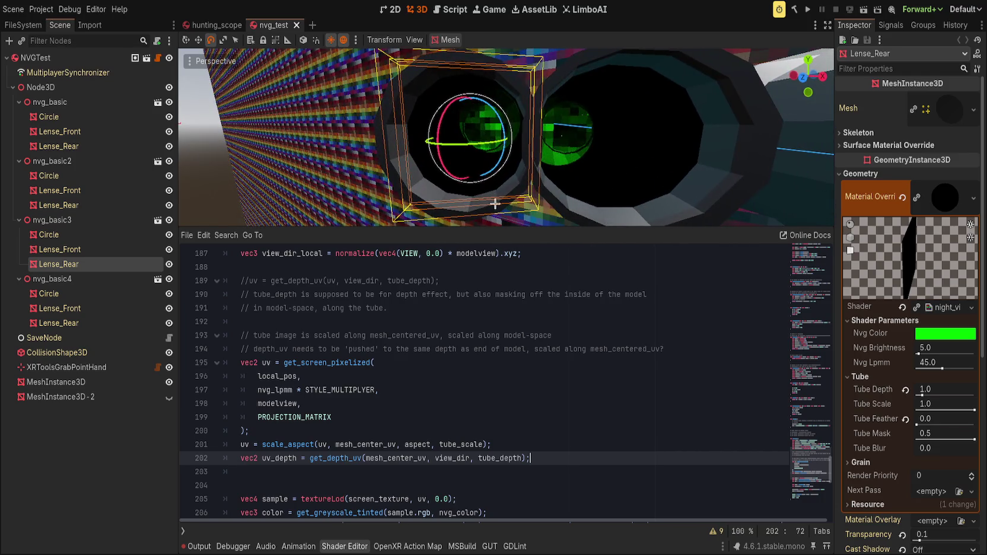
pyautogui.doubleClick(394, 458)
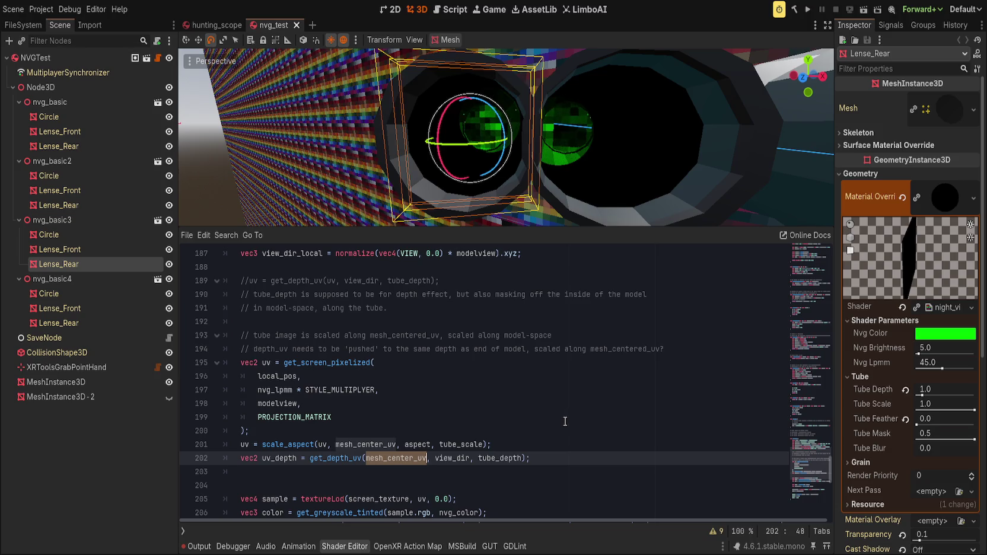
pyautogui.click(571, 447)
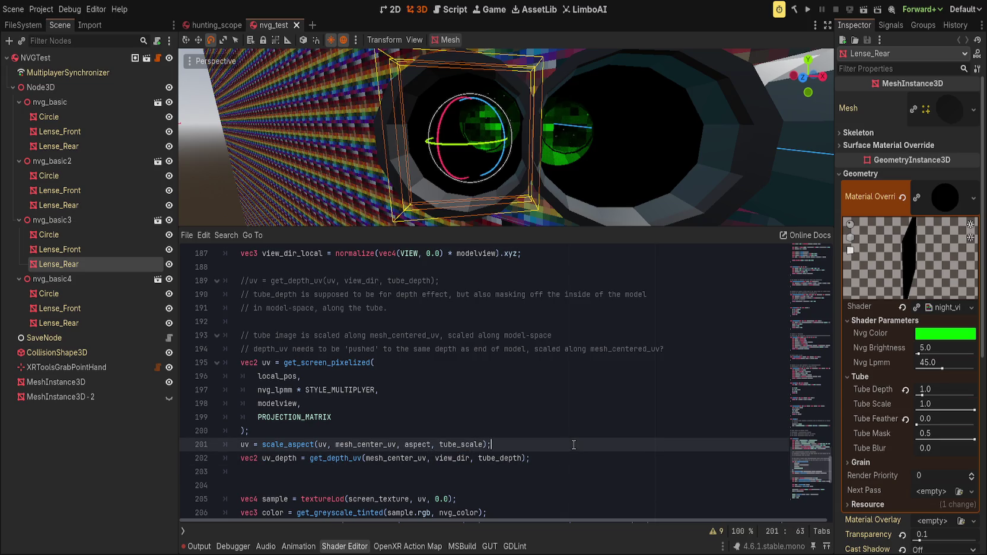
pyautogui.doubleClick(448, 459)
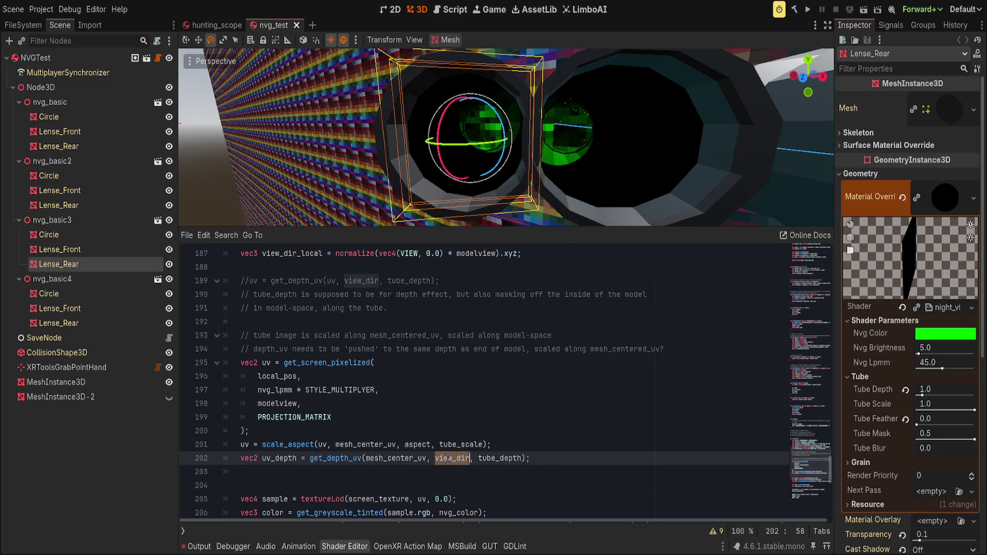
pyautogui.click(511, 446)
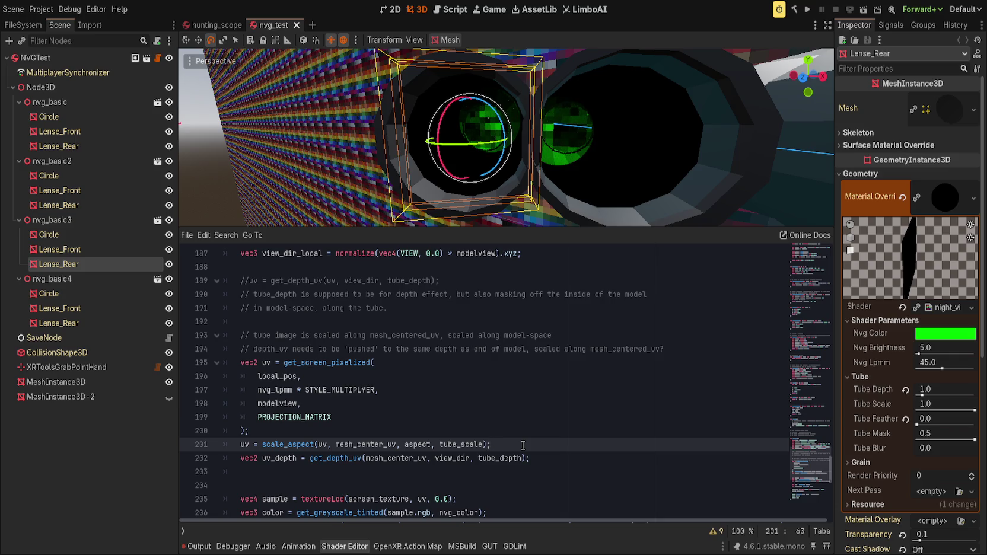
pyautogui.press('Down')
pyautogui.press('Home')
pyautogui.press('Return')
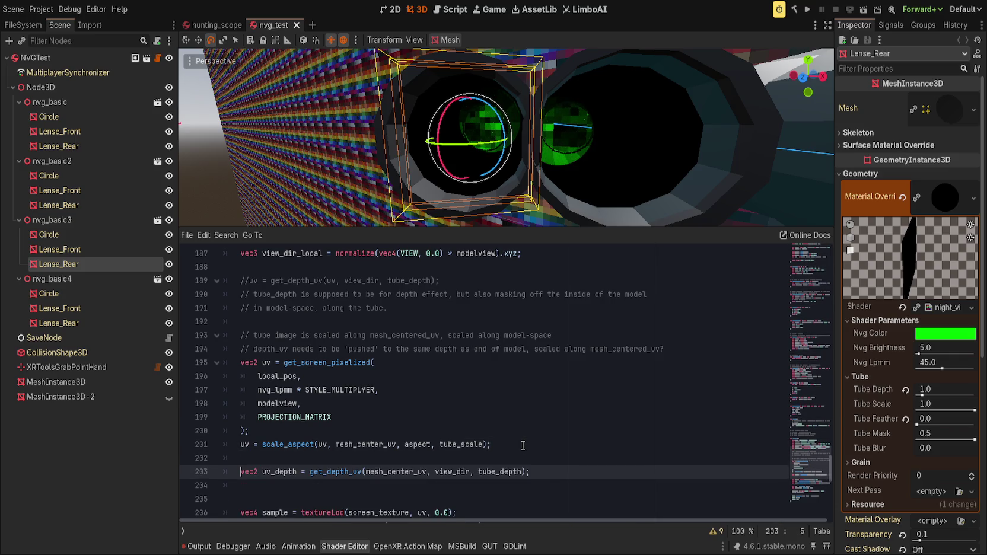
pyautogui.press('BackSpace')
pyautogui.press('Left')
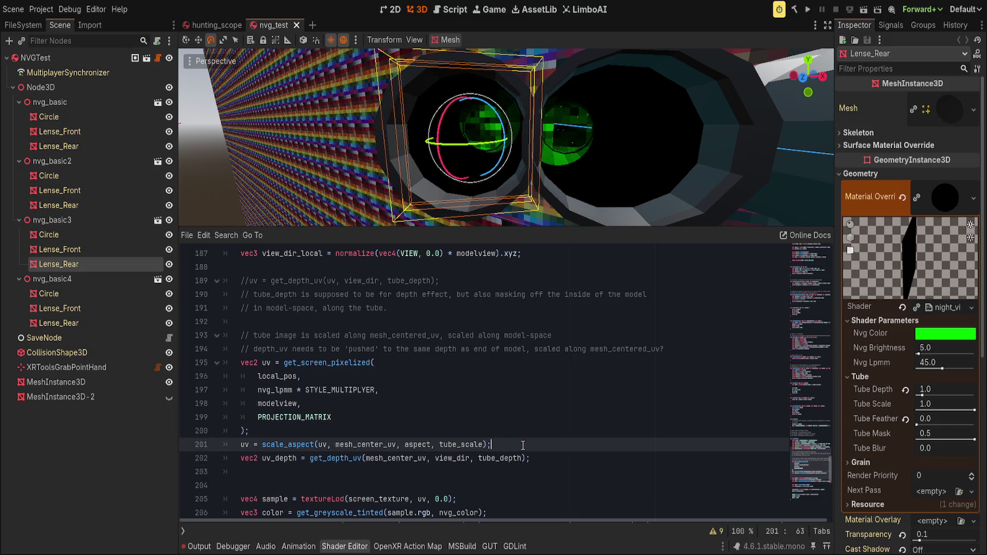
pyautogui.press('Down')
pyautogui.press('Down')
pyautogui.press('BackSpace')
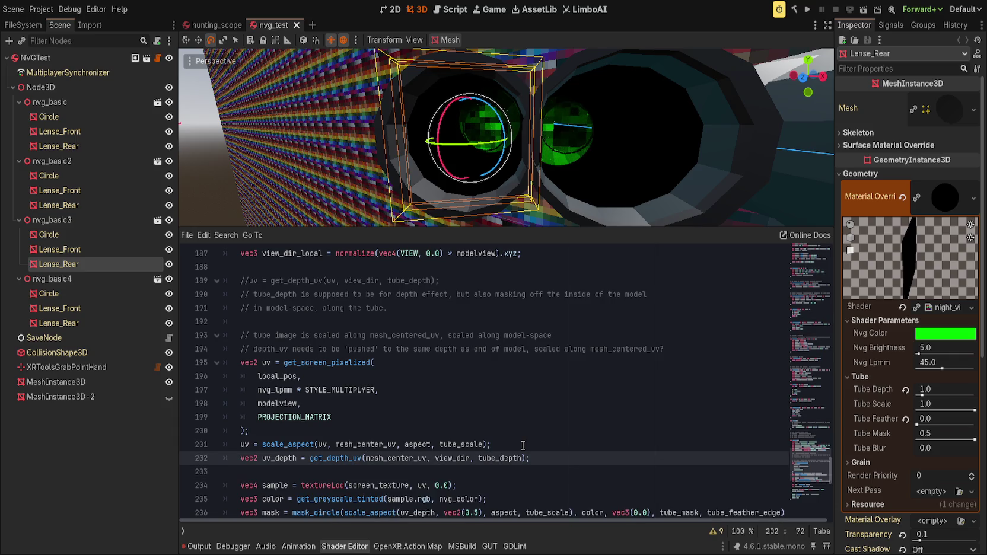
pyautogui.scroll(-2, 410, 387)
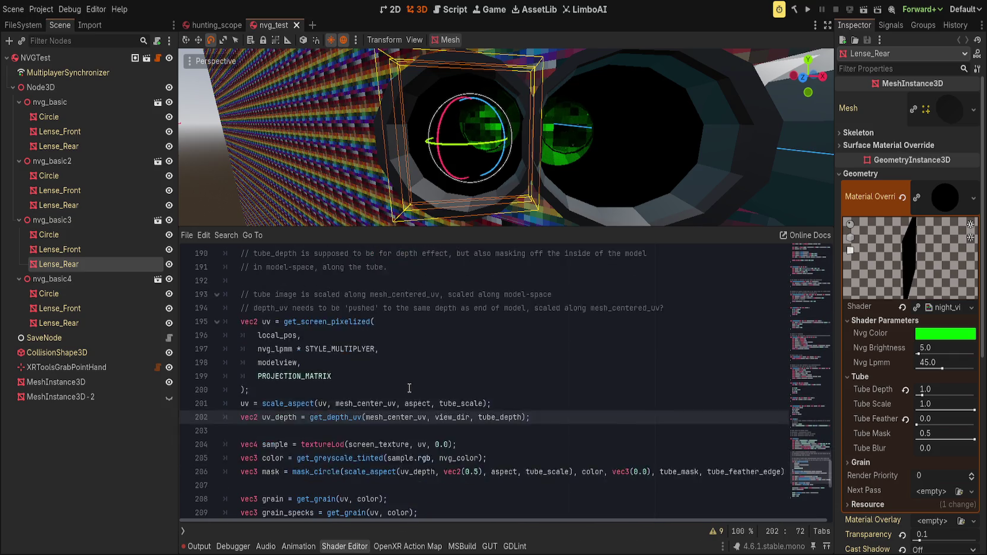
pyautogui.scroll(-1, 410, 387)
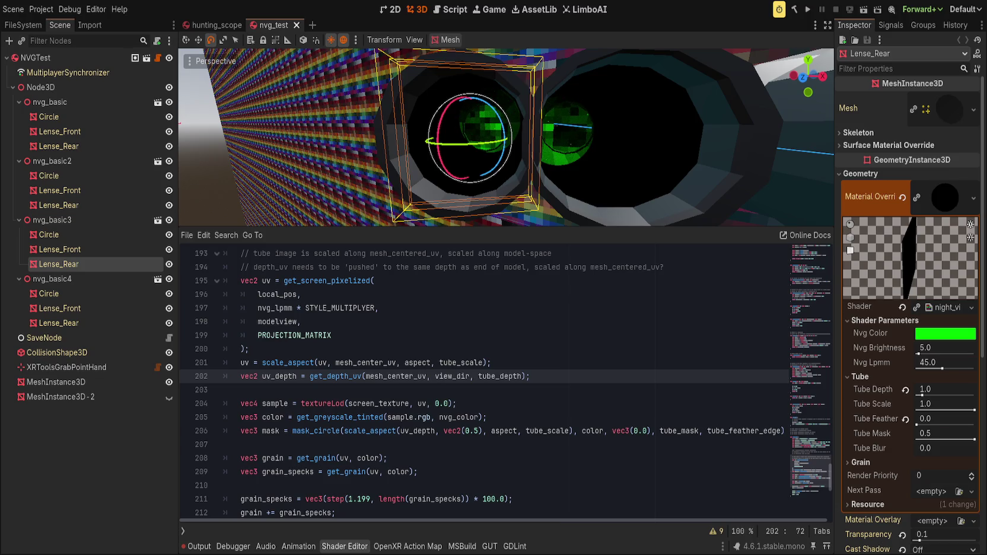
# Delete the old commented-out get_depth_uv line 189.
pyautogui.press('Down')
pyautogui.scroll(3, 183, 347)
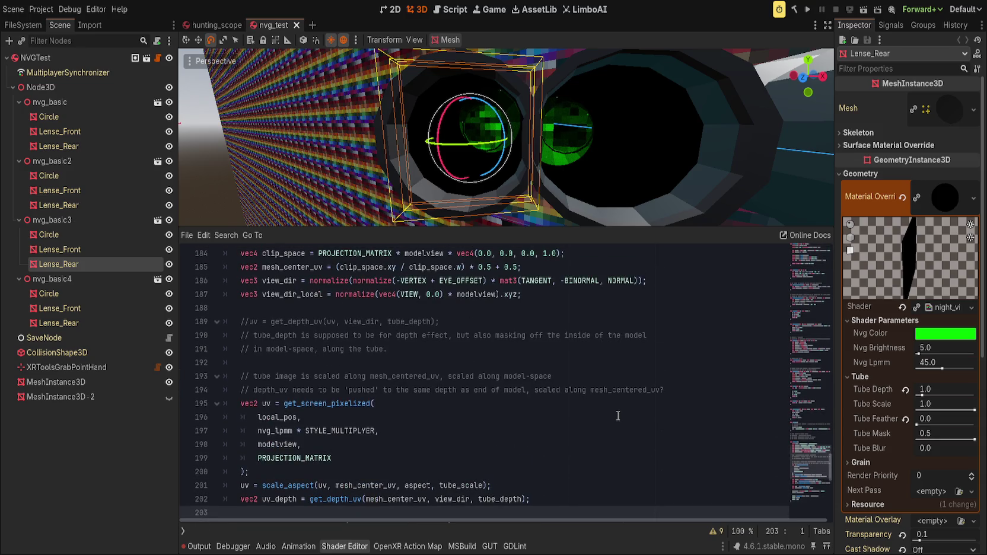
pyautogui.click(240, 321)
pyautogui.press('End')
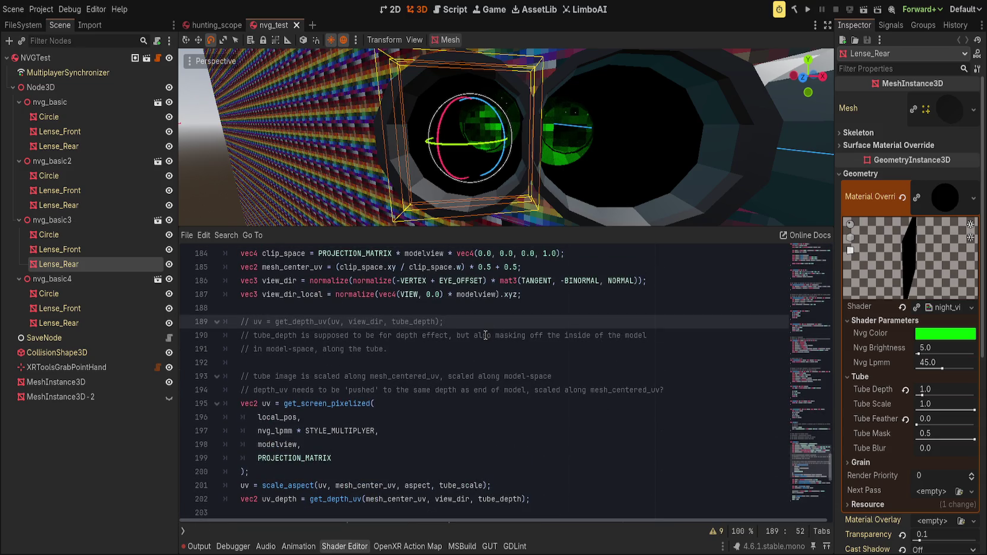
pyautogui.hotkey('ctrl', 'shift', 'k')
# Pass UV instead of mesh_center_uv into get_depth_uv and save.
pyautogui.scroll(-1, 358, 481)
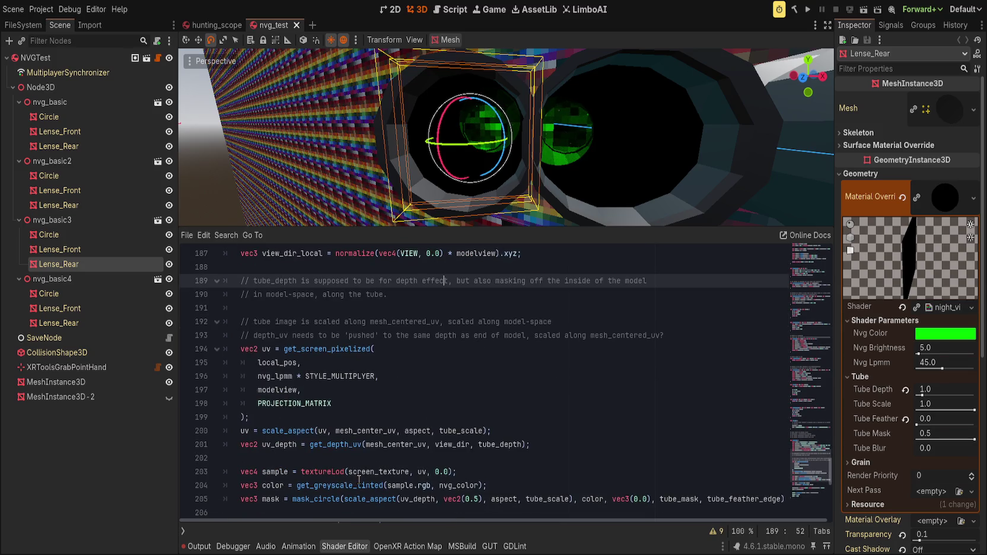
pyautogui.doubleClick(365, 445)
pyautogui.write('UV')
pyautogui.hotkey('ctrl', 's')
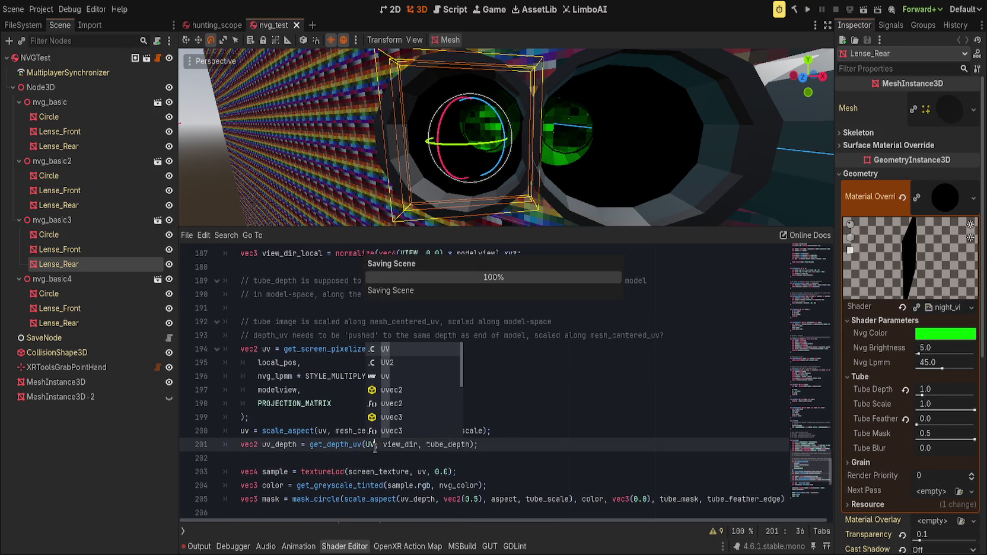
# Frame the rear lens and lower its Tube Scale from 1.0 to 0.467.
pyautogui.scroll(5, 410, 175)
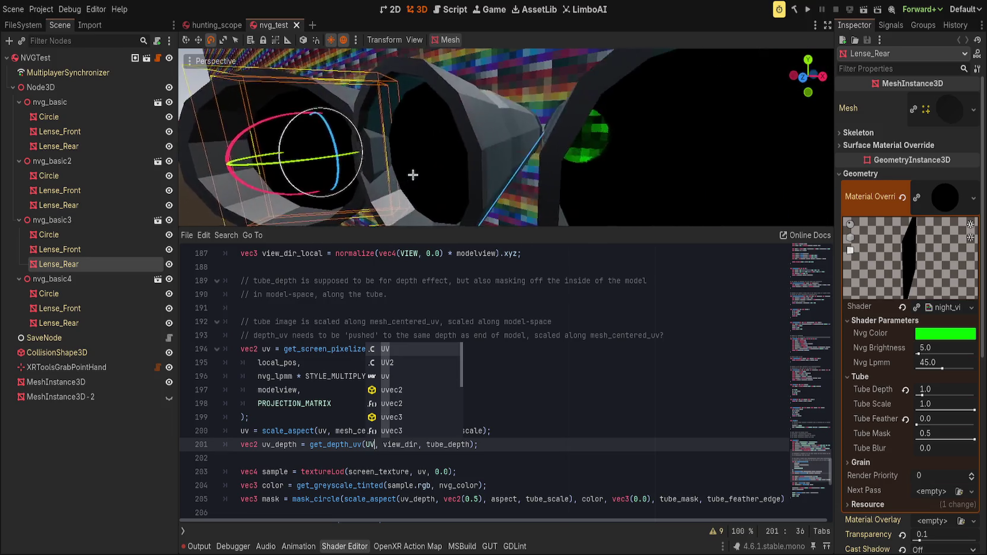
pyautogui.press('f')
pyautogui.moveTo(962, 406); pyautogui.dragTo(934, 406)
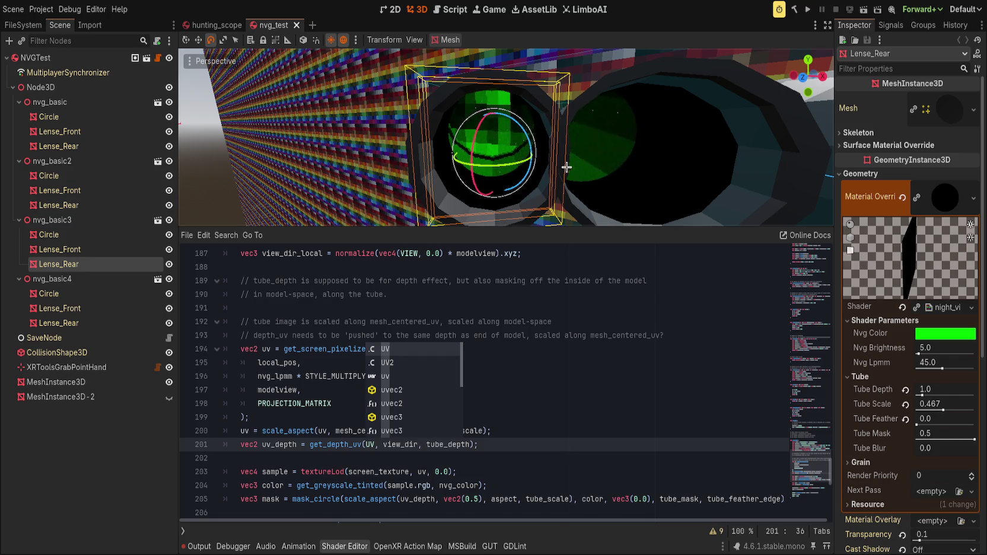
pyautogui.moveTo(613, 192)
pyautogui.mouseDown()
pyautogui.moveTo(591, 191)
pyautogui.moveTo(599, 188)
pyautogui.mouseUp()
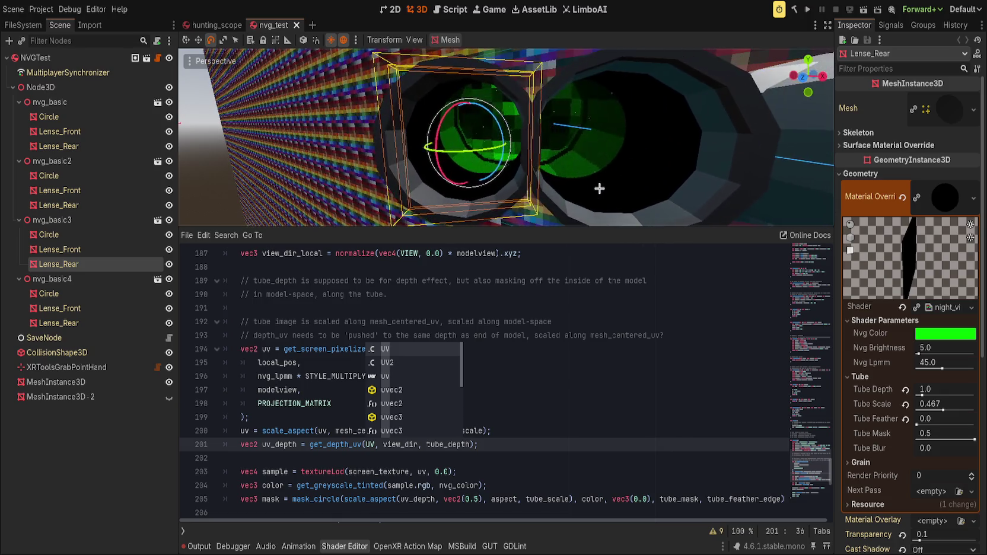
pyautogui.click(601, 390)
pyautogui.scroll(2, 426, 357)
pyautogui.click(423, 254)
pyautogui.scroll(1, 423, 297)
pyautogui.click(348, 349)
pyautogui.scroll(-5, 387, 386)
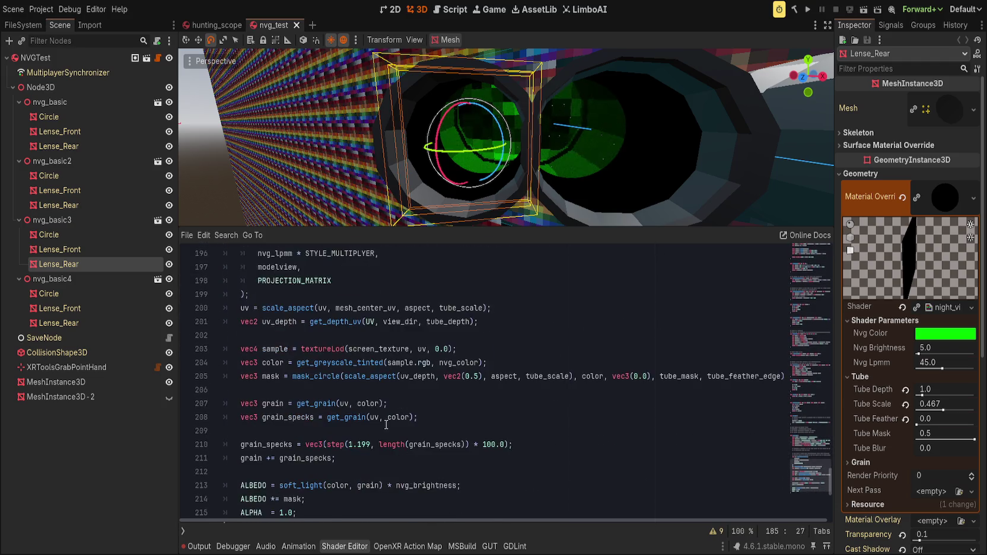
pyautogui.hotkey('ctrl', 'a')
pyautogui.press('Right')
pyautogui.scroll(1, 360, 446)
pyautogui.scroll(2, 360, 447)
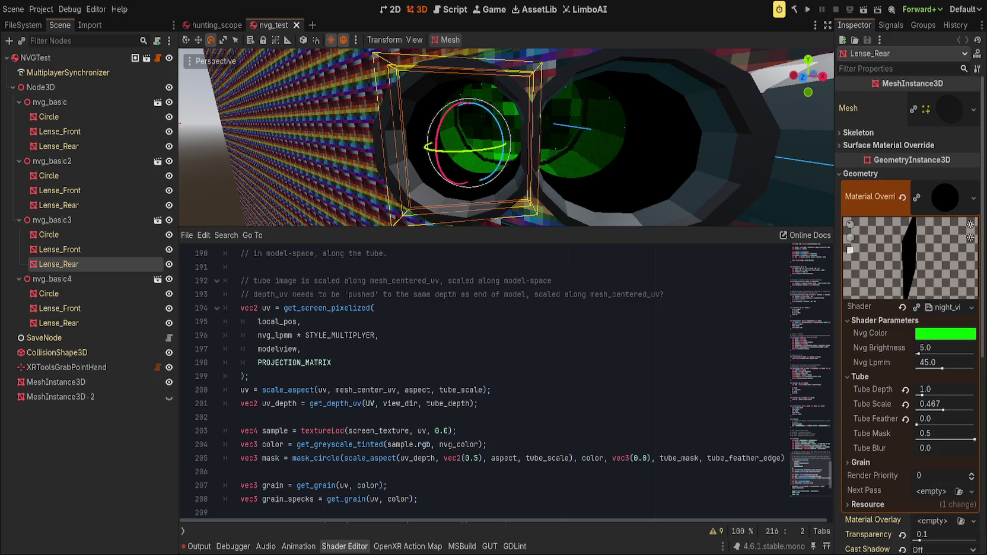
pyautogui.click(286, 158)
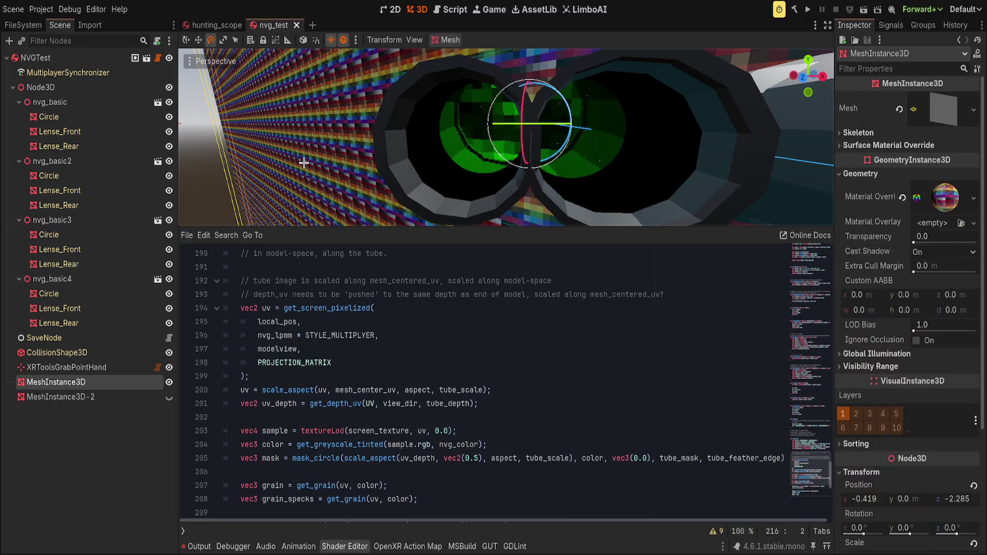
pyautogui.click(289, 161)
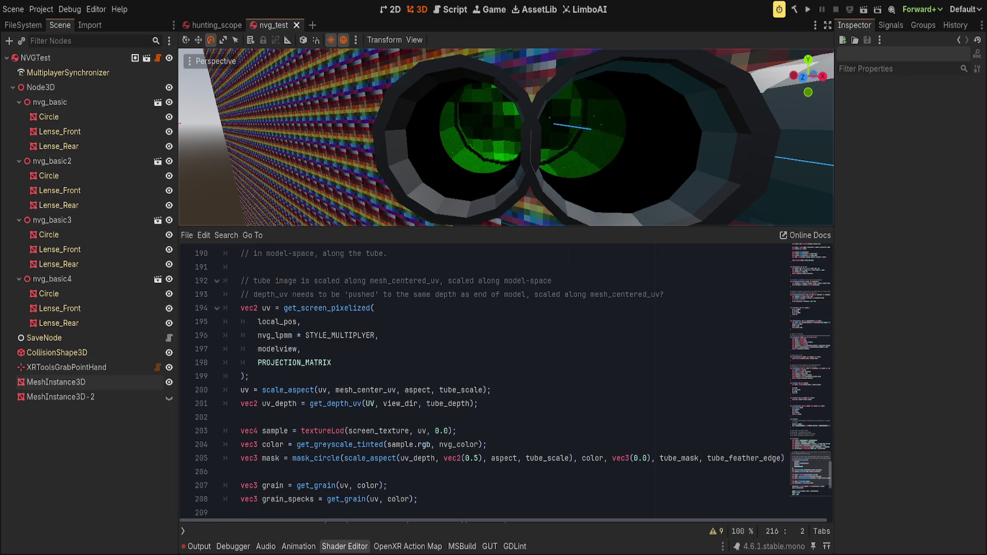
pyautogui.scroll(2, 326, 368)
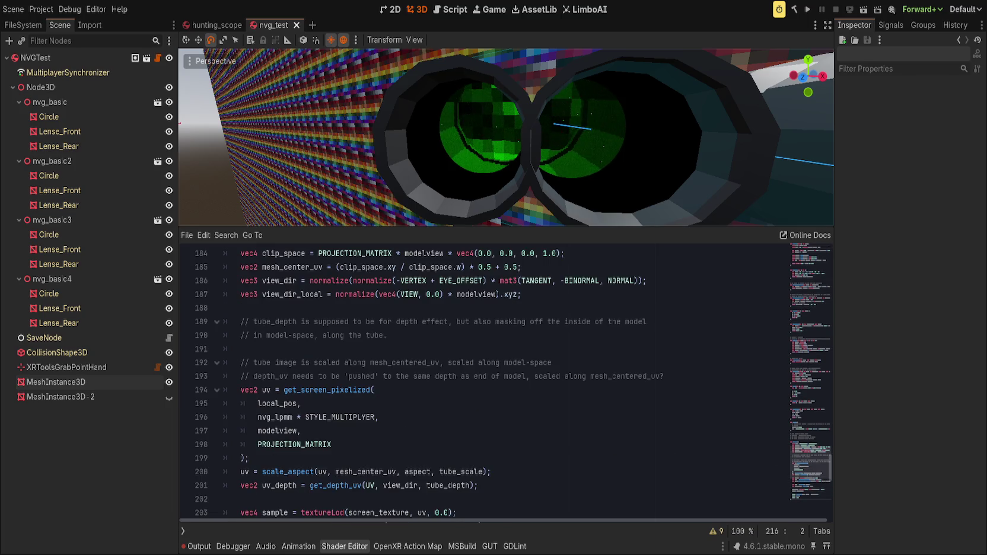
pyautogui.doubleClick(327, 391)
pyautogui.scroll(-2, 264, 355)
pyautogui.click(269, 307)
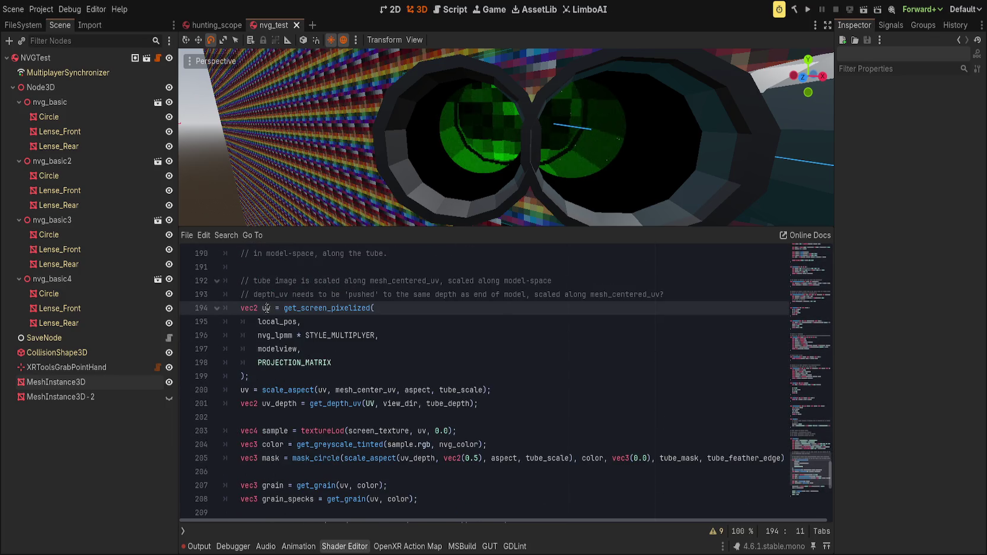
pyautogui.scroll(-4, 386, 468)
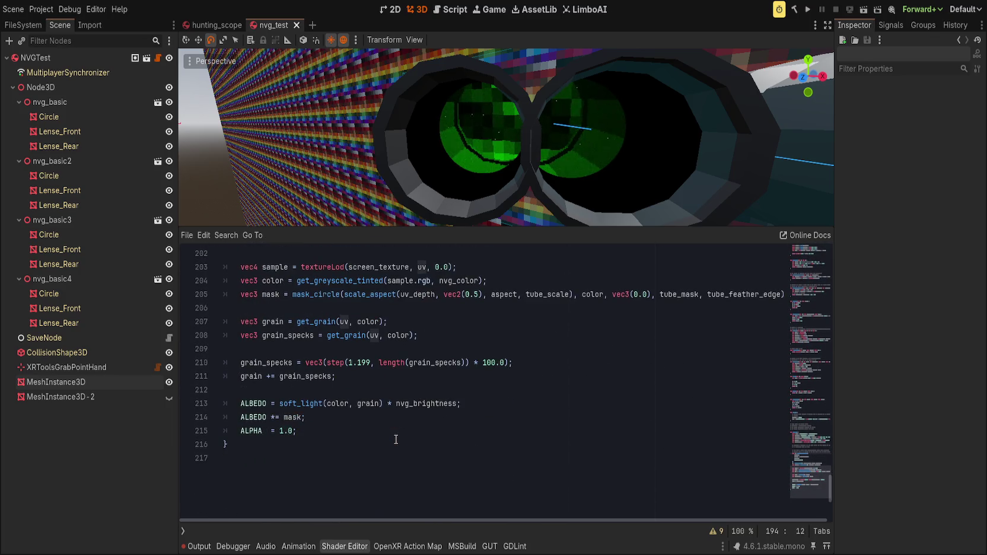
pyautogui.scroll(4, 395, 439)
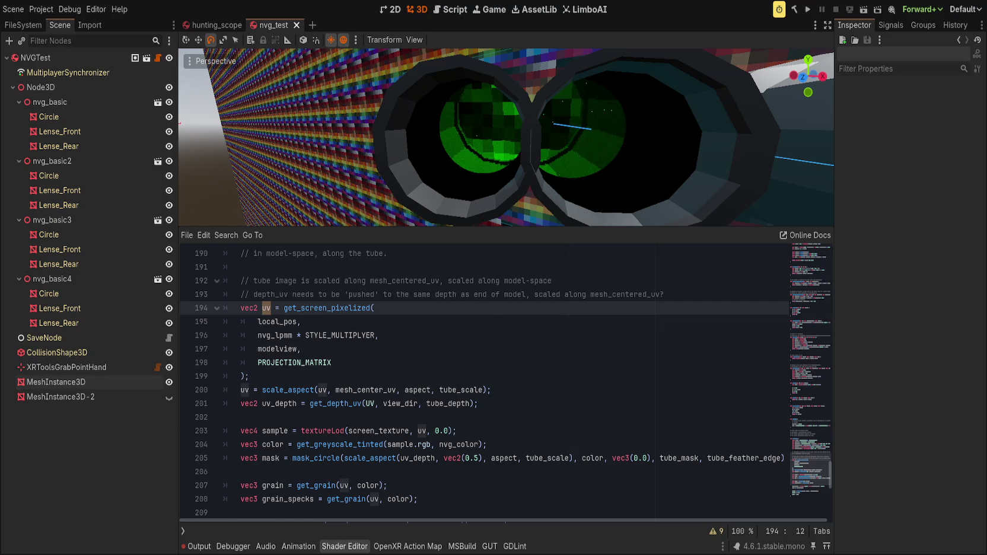
pyautogui.scroll(4, 499, 382)
pyautogui.click(499, 378)
pyautogui.scroll(10, 499, 382)
pyautogui.scroll(-1, 439, 406)
pyautogui.moveTo(245, 483); pyautogui.dragTo(224, 386)
pyautogui.click(471, 379)
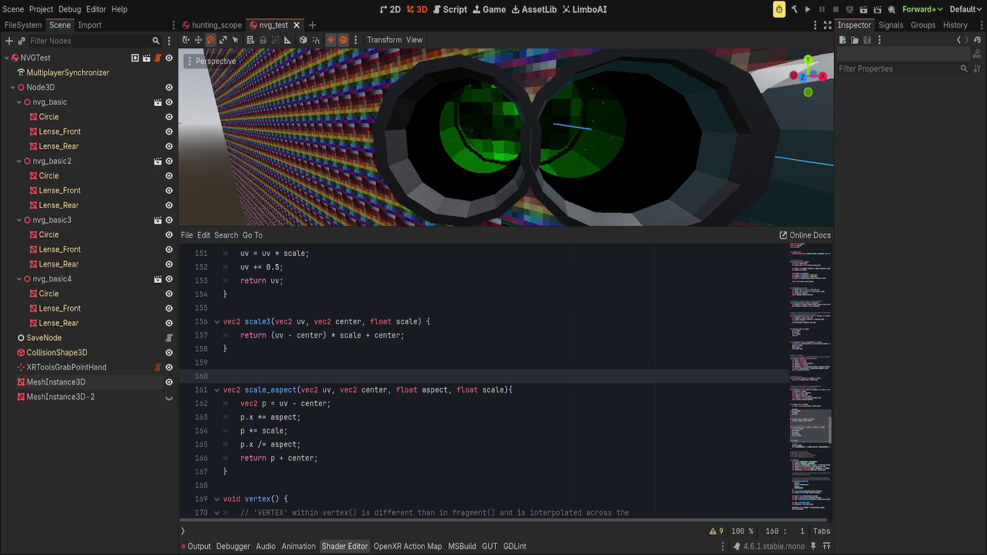
# Select Lense_Rear under nvg_basic3 and drag its Tube Scale down to 0.297.
pyautogui.click(469, 143)
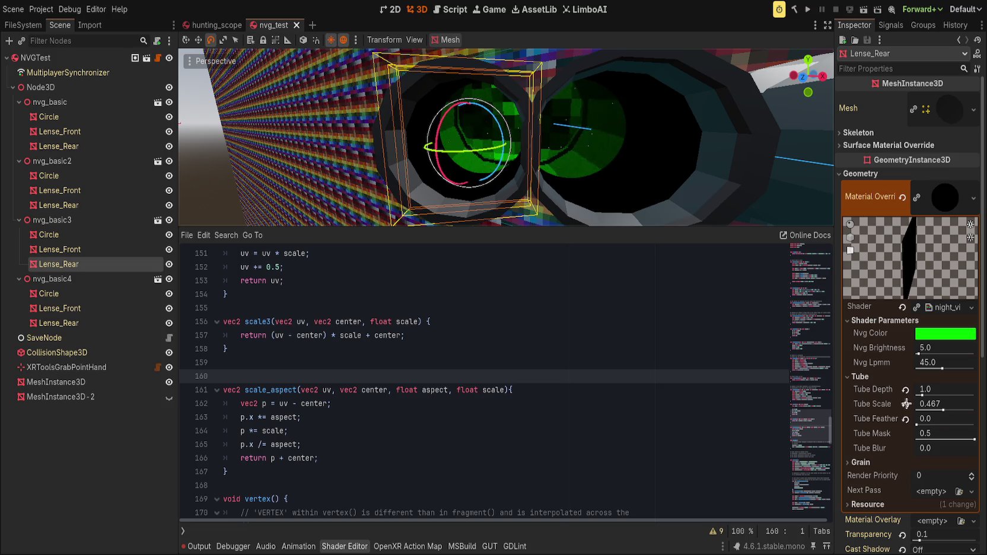
pyautogui.moveTo(944, 409)
pyautogui.mouseDown()
pyautogui.moveTo(921, 409)
pyautogui.moveTo(983, 420)
pyautogui.moveTo(935, 410)
pyautogui.mouseUp()
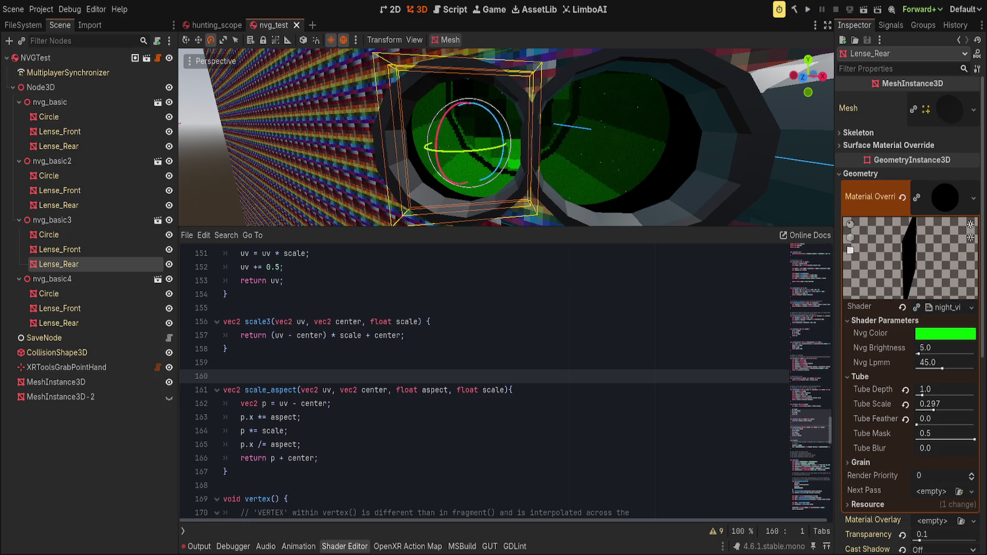
pyautogui.scroll(-10, 475, 380)
# Insert 'vec2 scaled_mesh_uv = scale_aspect(UV, vec2(0.5), aspect, tube_scale);' after line 200.
pyautogui.click(386, 368)
pyautogui.scroll(-2, 385, 350)
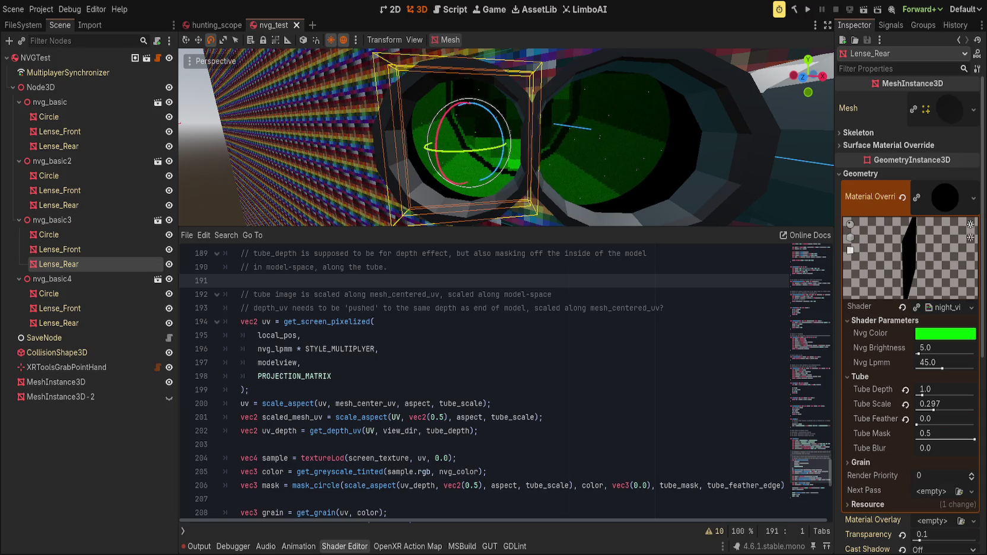
pyautogui.click(590, 377)
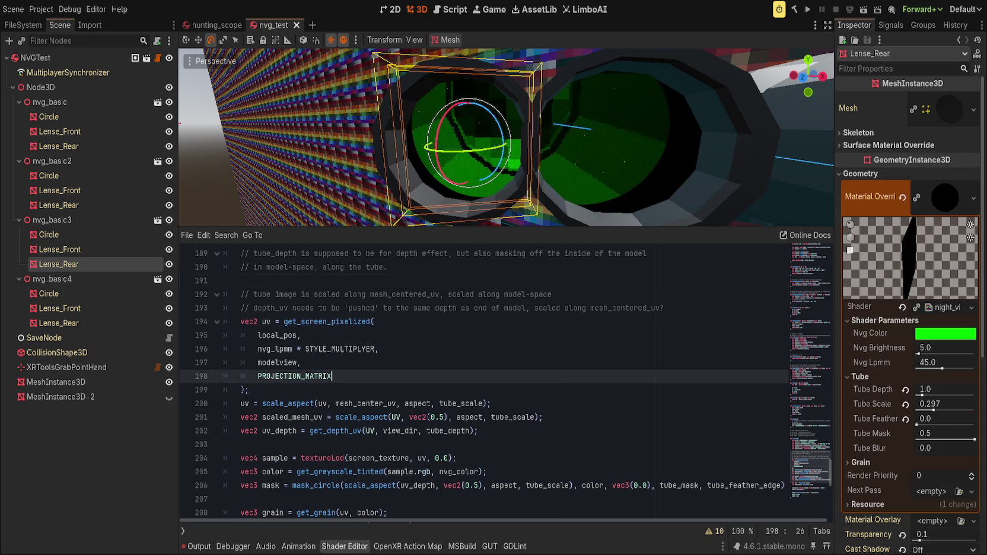
pyautogui.click(572, 404)
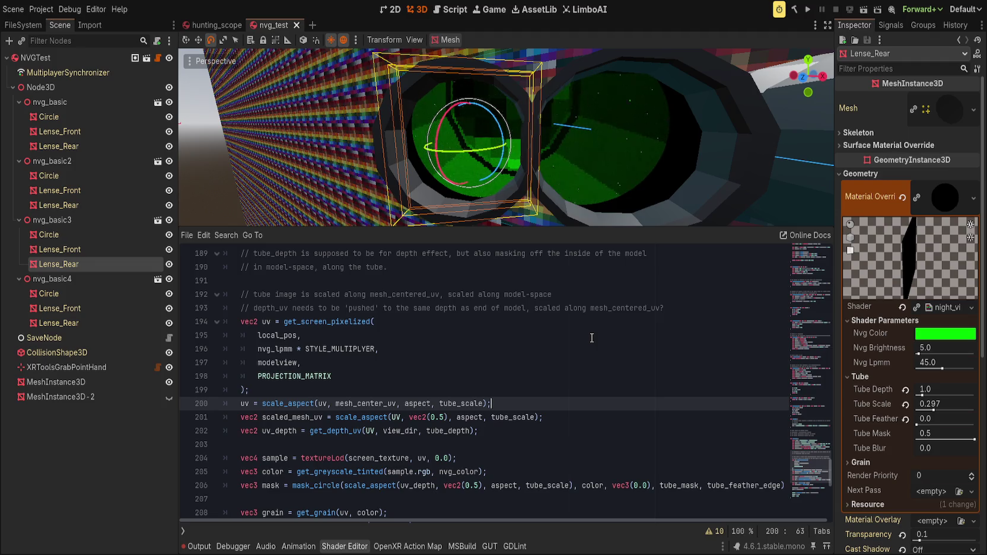
# Try Tube Scale 0.737 on the rear lens, then settle on 0.472 and inspect the lens.
pyautogui.moveTo(579, 163); pyautogui.dragTo(568, 166)
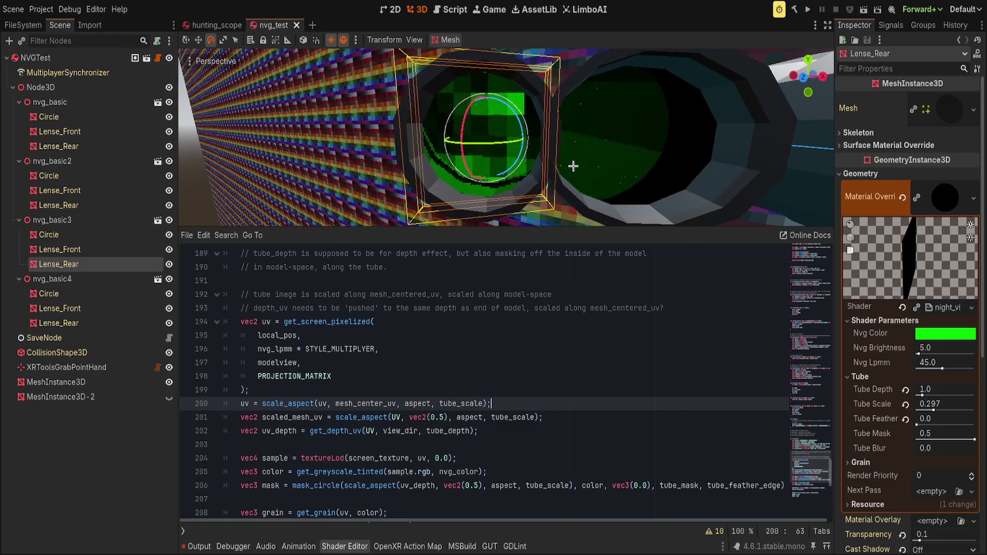
pyautogui.moveTo(934, 409)
pyautogui.mouseDown()
pyautogui.moveTo(968, 408)
pyautogui.moveTo(943, 409)
pyautogui.mouseUp()
pyautogui.moveTo(639, 199)
pyautogui.mouseDown()
pyautogui.moveTo(573, 158)
pyautogui.moveTo(603, 179)
pyautogui.moveTo(585, 179)
pyautogui.moveTo(608, 174)
pyautogui.moveTo(573, 202)
pyautogui.mouseUp()
pyautogui.scroll(2, 584, 179)
pyautogui.scroll(-1, 602, 177)
pyautogui.scroll(-3, 581, 195)
pyautogui.scroll(5, 573, 202)
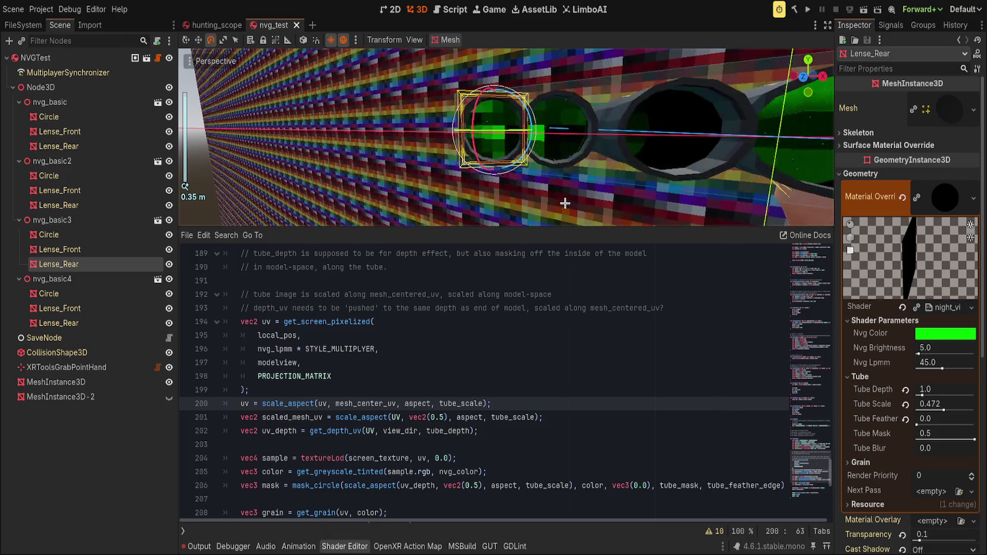
pyautogui.scroll(2, 566, 204)
pyautogui.moveTo(565, 203); pyautogui.dragTo(558, 208)
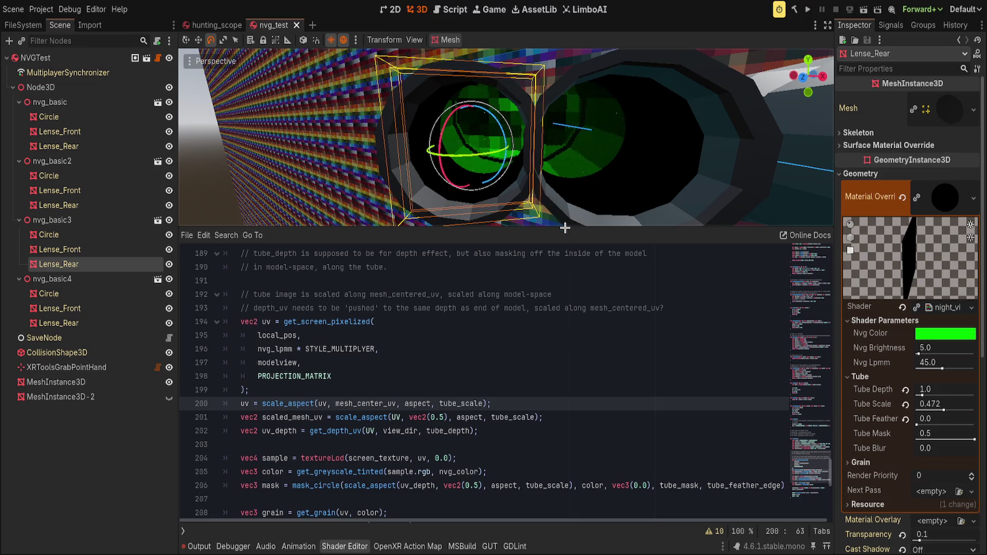
# Select uv_depth in the shader code to see where it is used.
pyautogui.click(512, 430)
pyautogui.click(584, 408)
pyautogui.doubleClick(269, 432)
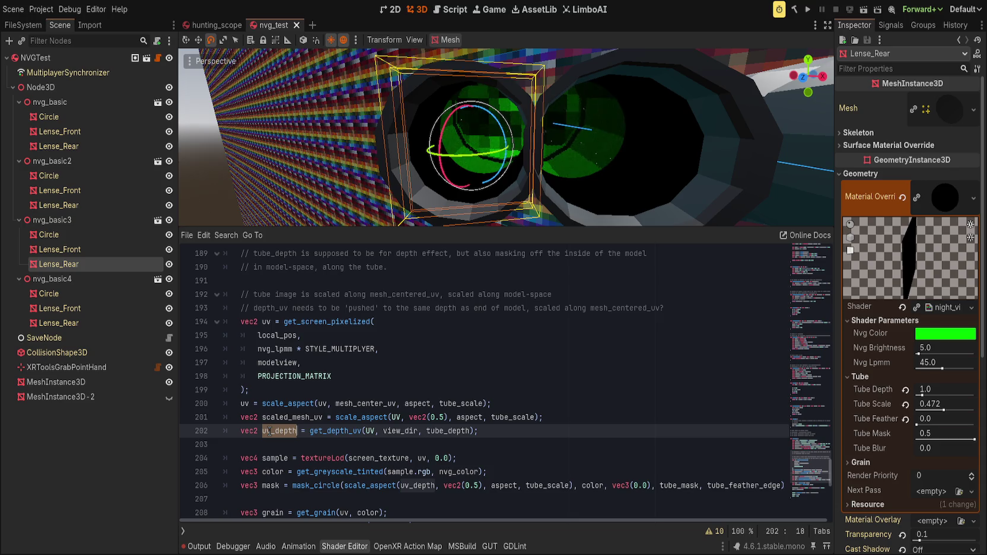
# Pass scaled_mesh_uv instead of UV to get_depth_uv on line 202 and preview Tube Scale near 0.647.
pyautogui.doubleClick(369, 432)
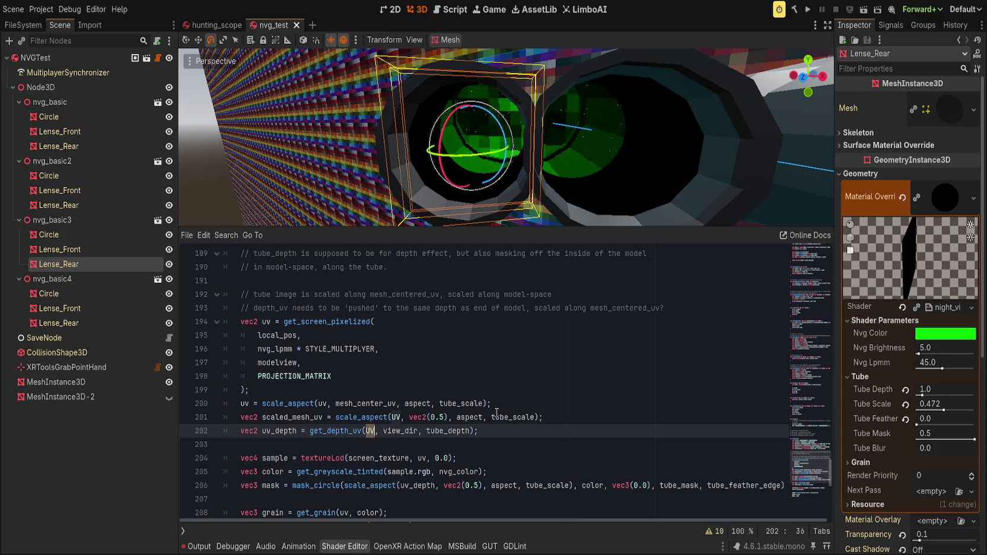
pyautogui.write('scaled_mesh_uv')
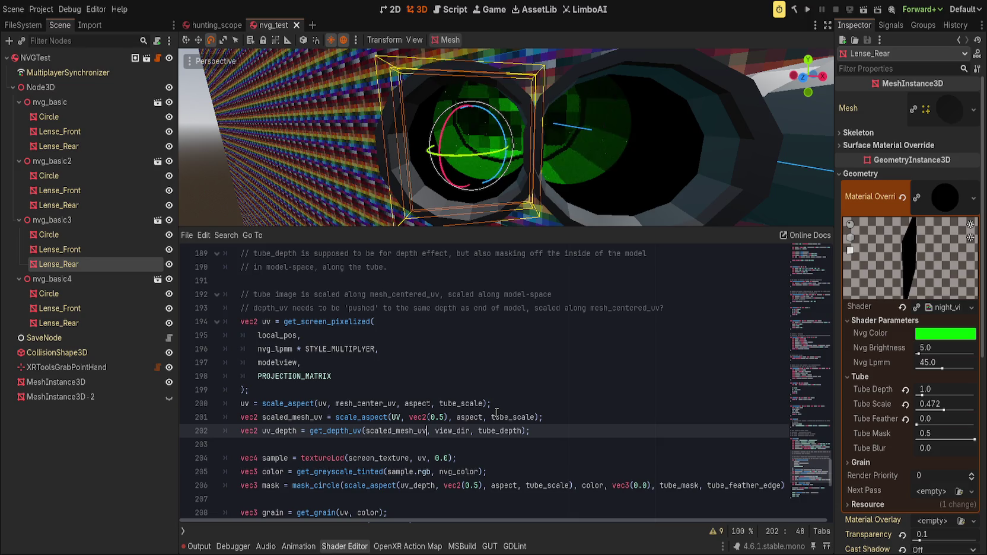
pyautogui.moveTo(944, 410)
pyautogui.mouseDown()
pyautogui.moveTo(968, 408)
pyautogui.moveTo(917, 393)
pyautogui.mouseUp()
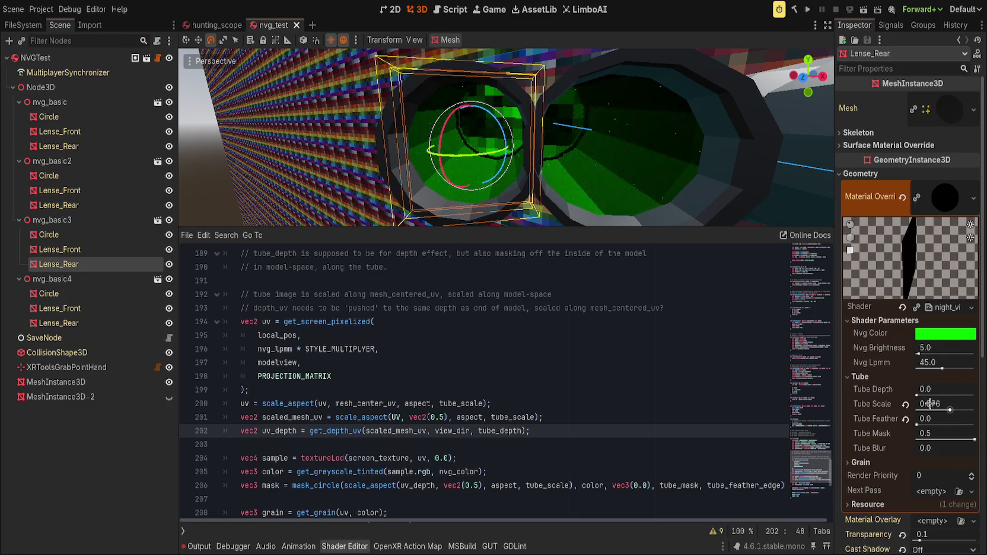
pyautogui.hotkey('ctrl', 'z')
pyautogui.hotkey('ctrl', 'z')
pyautogui.moveTo(588, 196)
pyautogui.mouseDown()
pyautogui.moveTo(606, 215)
pyautogui.moveTo(599, 221)
pyautogui.mouseUp()
# Return Tube Scale and Tube Depth on the rear lens to their 1.0 defaults.
pyautogui.moveTo(944, 410); pyautogui.dragTo(985, 409)
pyautogui.moveTo(921, 394); pyautogui.dragTo(931, 408)
pyautogui.hotkey('ctrl', 'z')
pyautogui.click(973, 408)
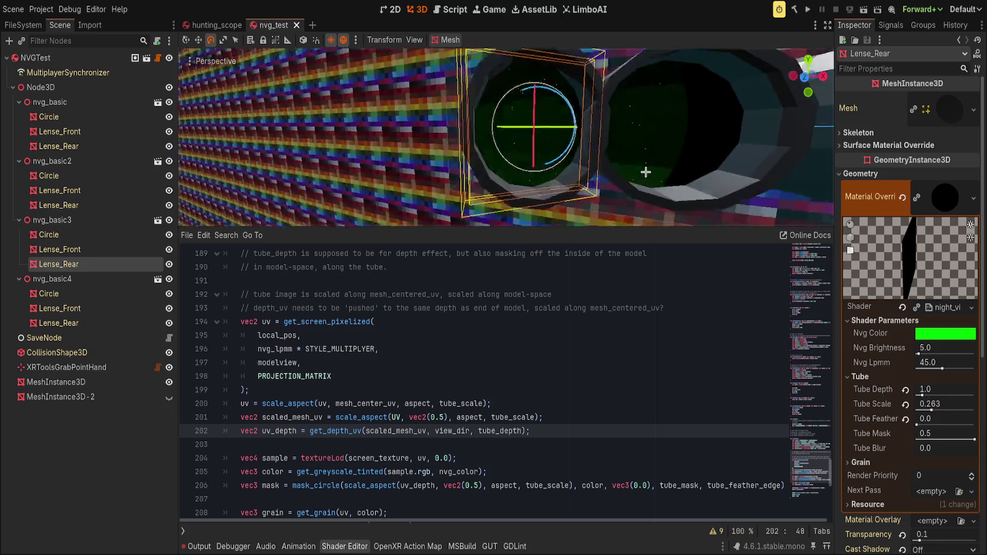
pyautogui.click(905, 404)
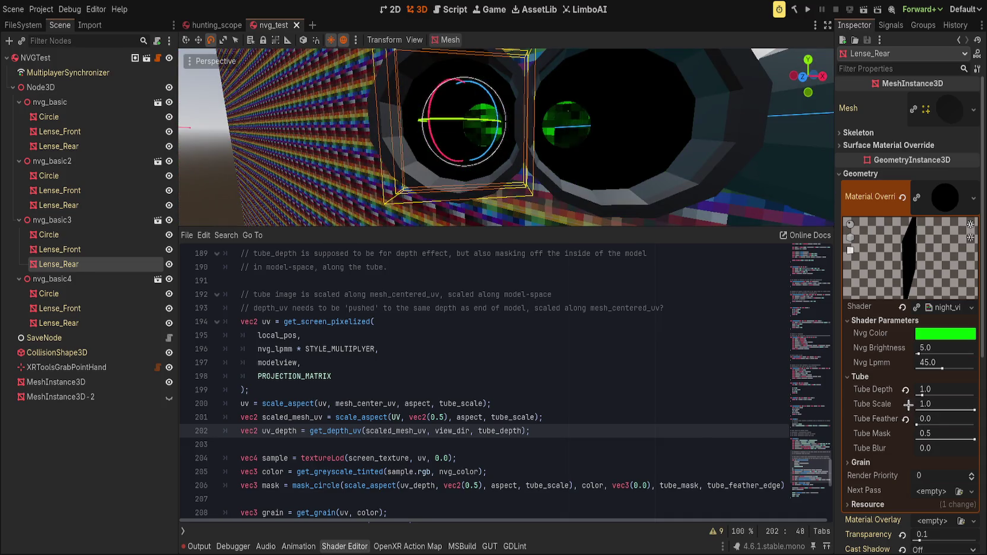
pyautogui.click(678, 445)
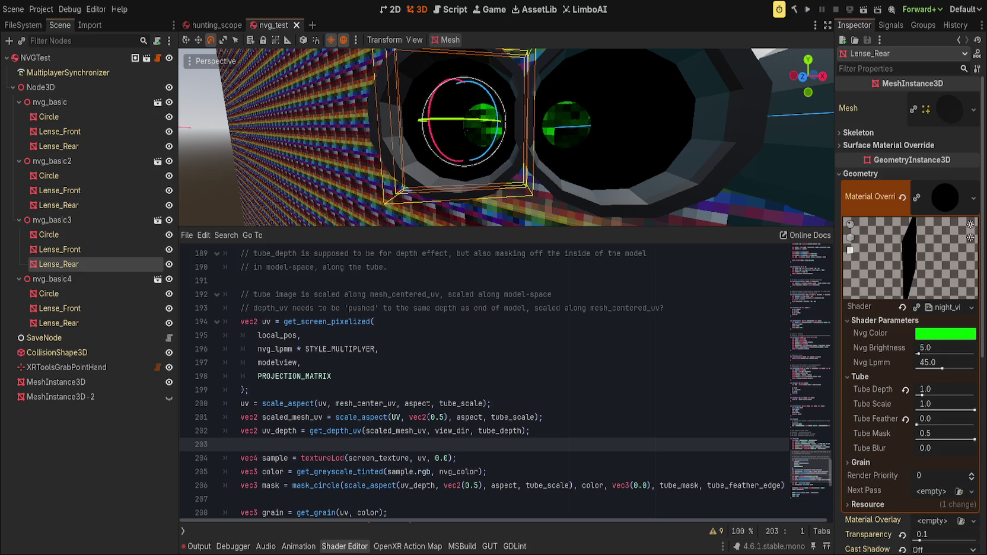
pyautogui.click(314, 376)
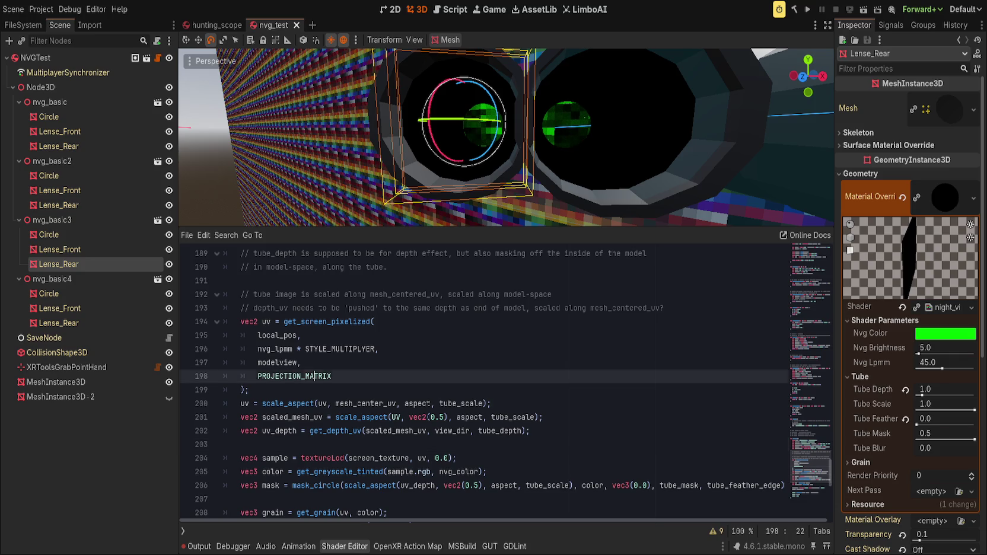
pyautogui.click(284, 431)
pyautogui.doubleClick(283, 431)
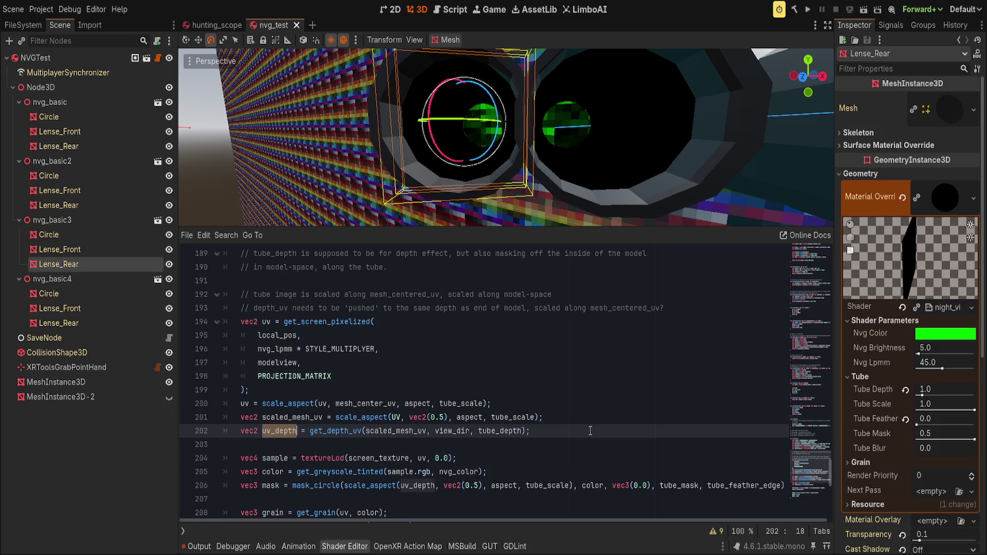
pyautogui.scroll(12, 590, 431)
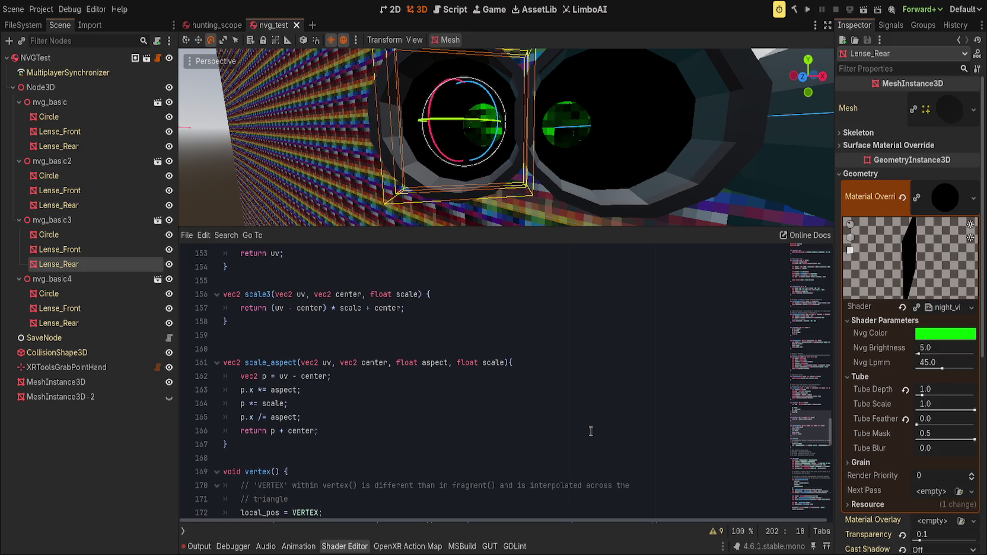
pyautogui.scroll(1, 591, 431)
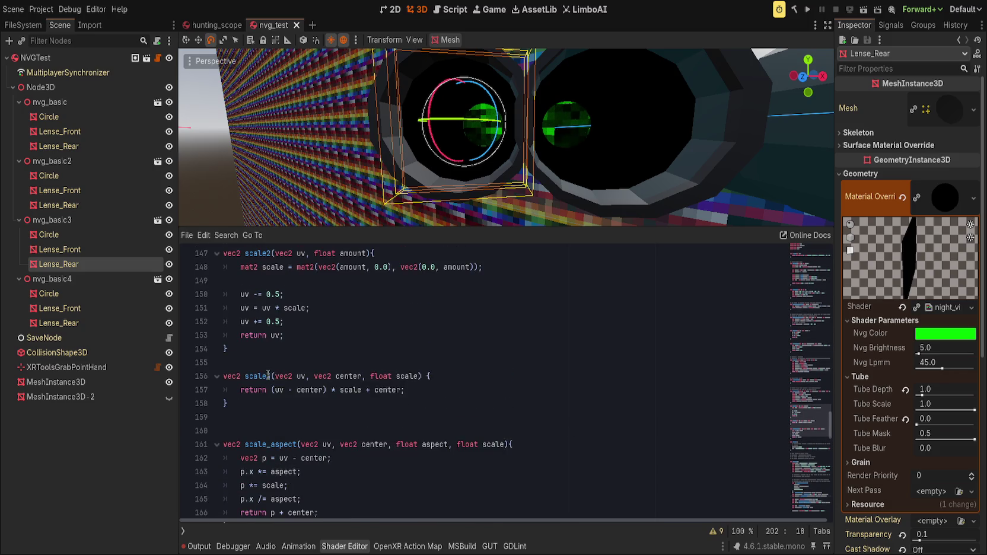
pyautogui.doubleClick(257, 376)
pyautogui.write('3')
pyautogui.hotkey('ctrl', 'f')
pyautogui.press('Escape')
pyautogui.click(482, 376)
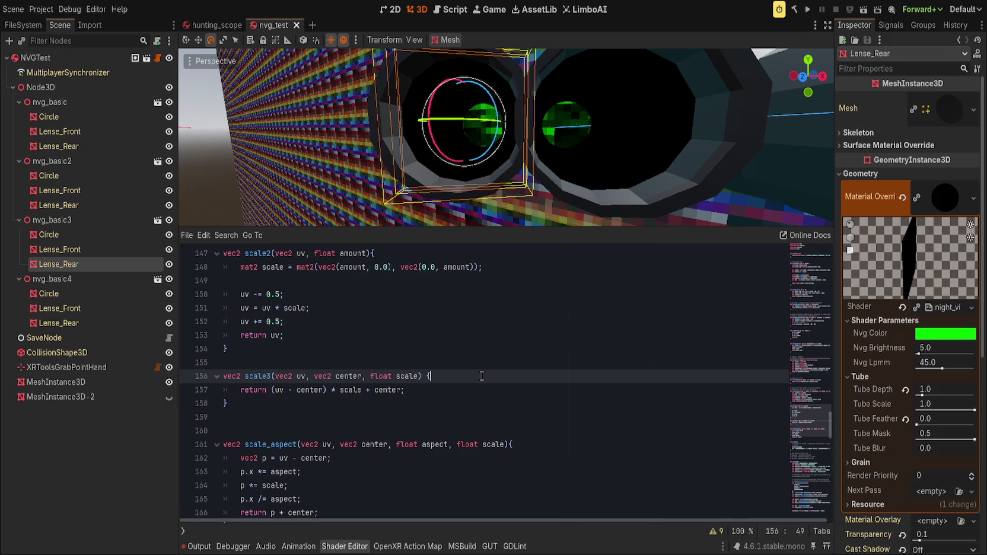
pyautogui.scroll(2, 482, 376)
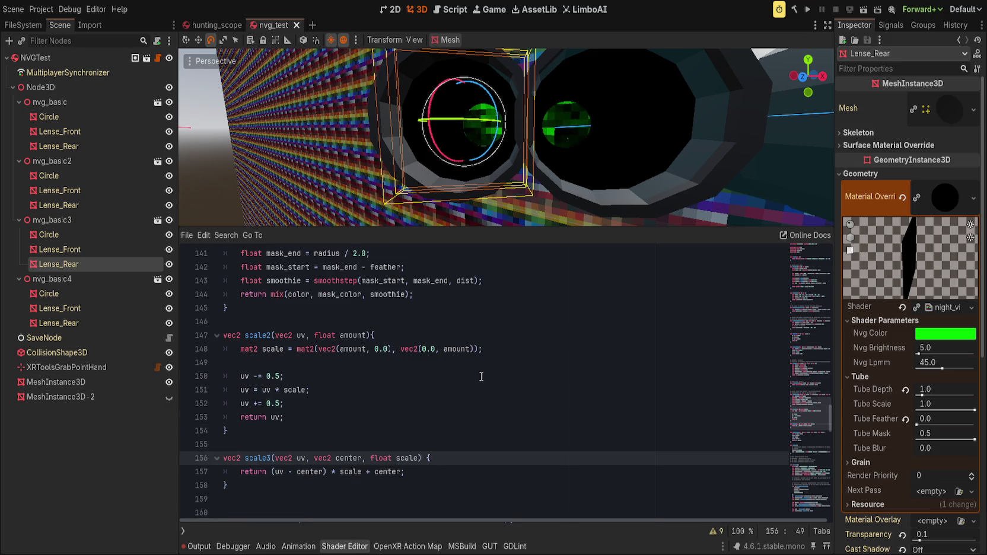
pyautogui.doubleClick(259, 336)
pyautogui.hotkey('ctrl', 'f')
pyautogui.press('Escape')
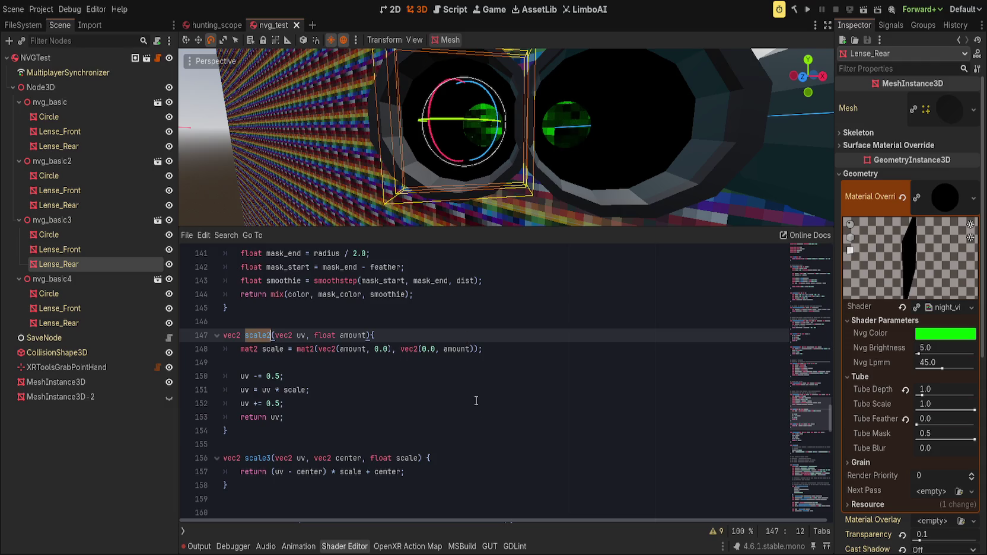
pyautogui.scroll(-3, 478, 415)
pyautogui.click(477, 416)
pyautogui.scroll(-3, 478, 416)
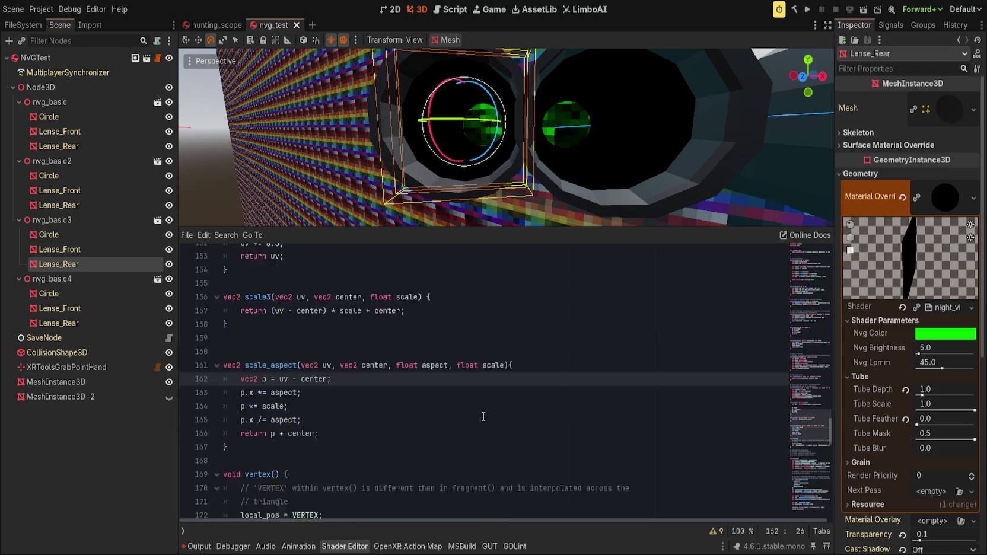
pyautogui.scroll(-6, 478, 420)
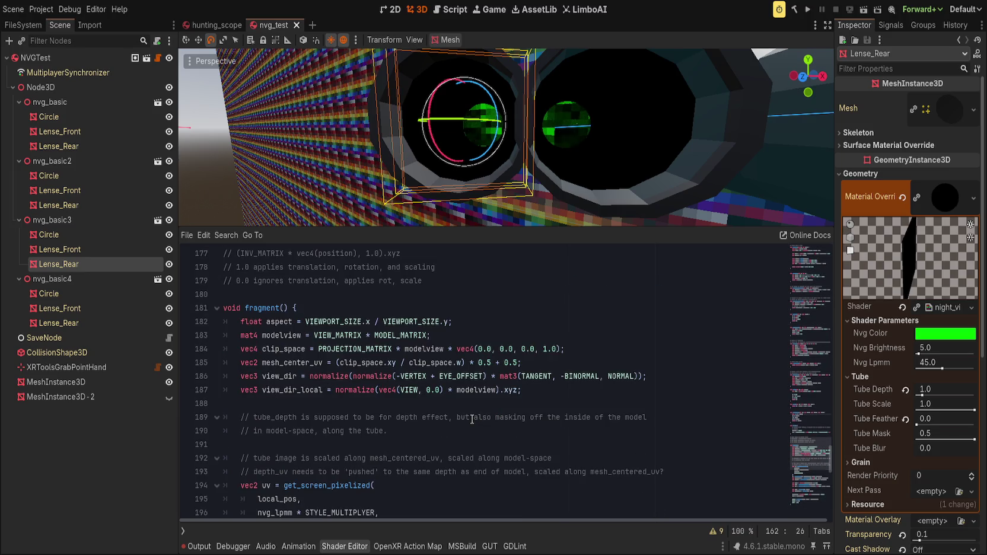
pyautogui.scroll(-7, 468, 418)
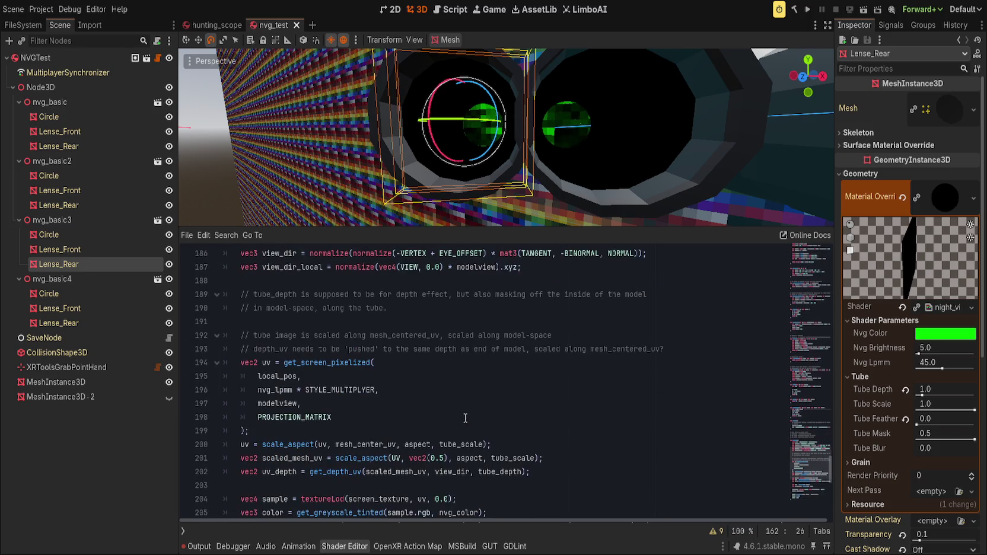
pyautogui.scroll(-1, 460, 416)
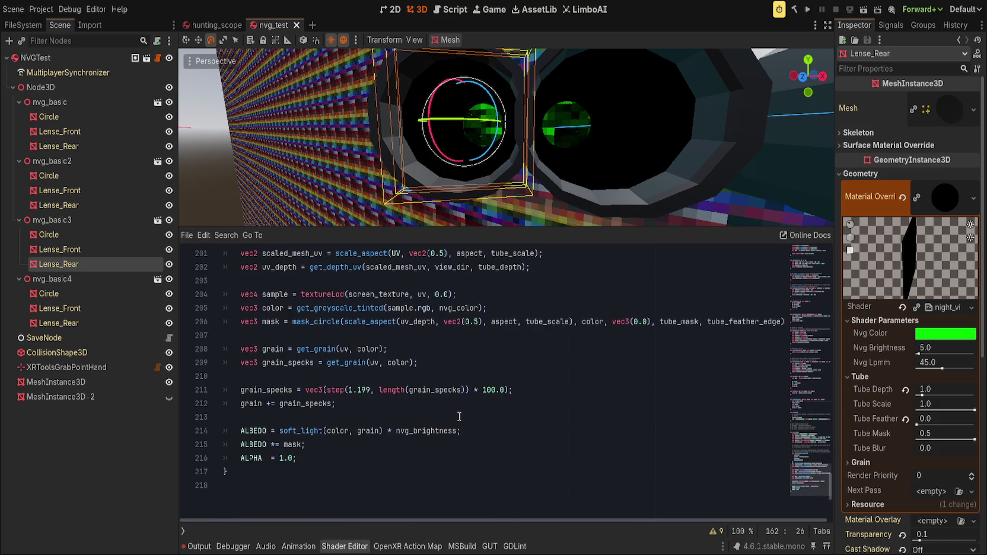
pyautogui.scroll(2, 455, 415)
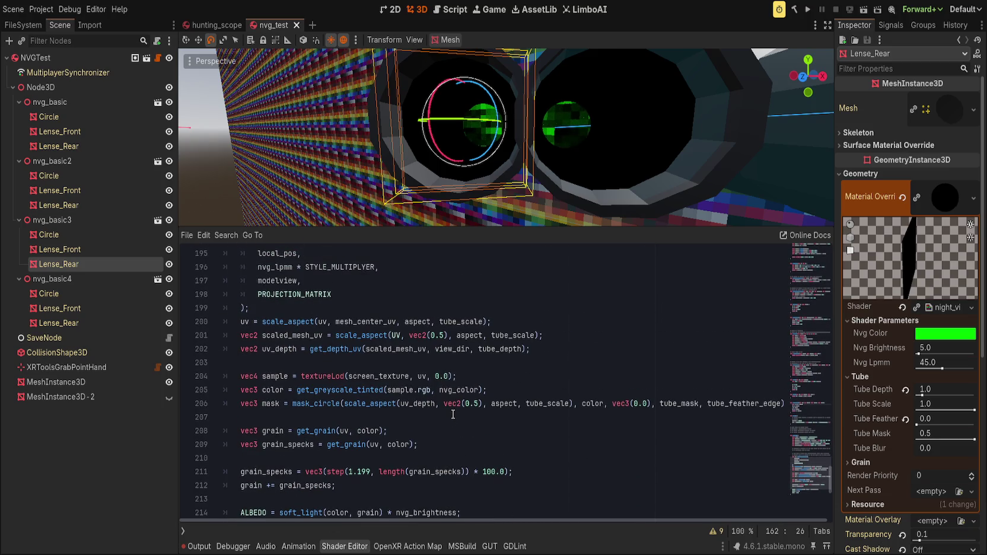
pyautogui.scroll(2, 417, 414)
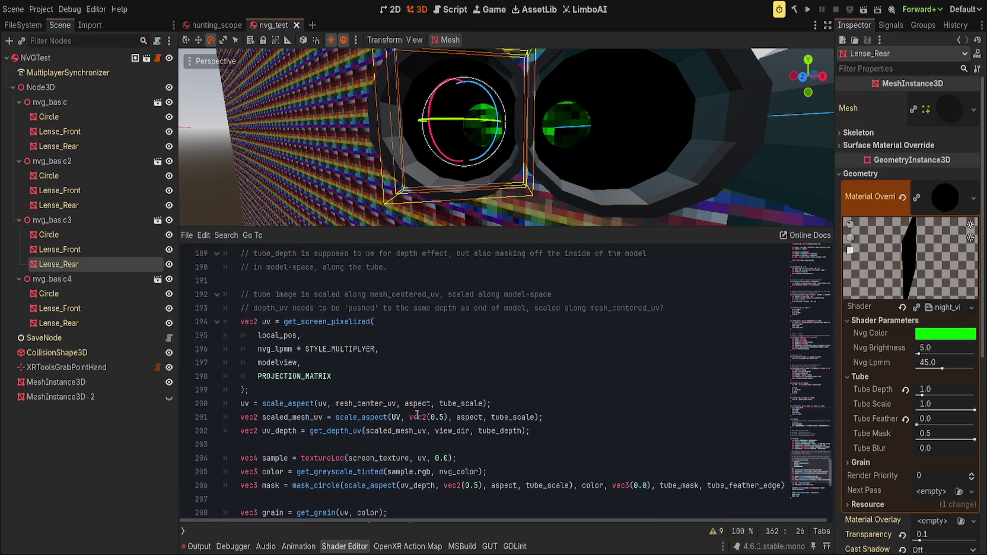
pyautogui.doubleClick(291, 404)
pyautogui.scroll(6, 478, 438)
pyautogui.scroll(6, 479, 438)
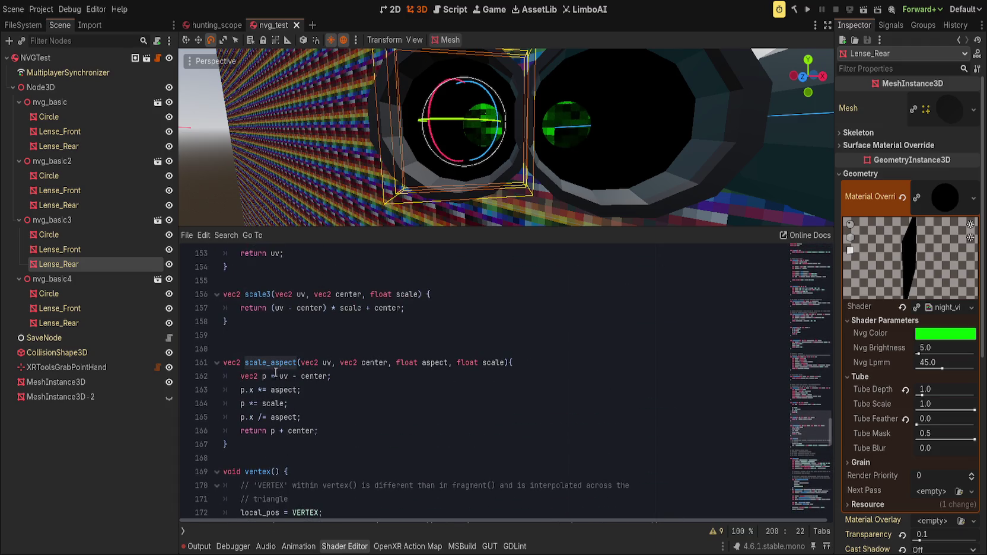
pyautogui.scroll(1, 383, 419)
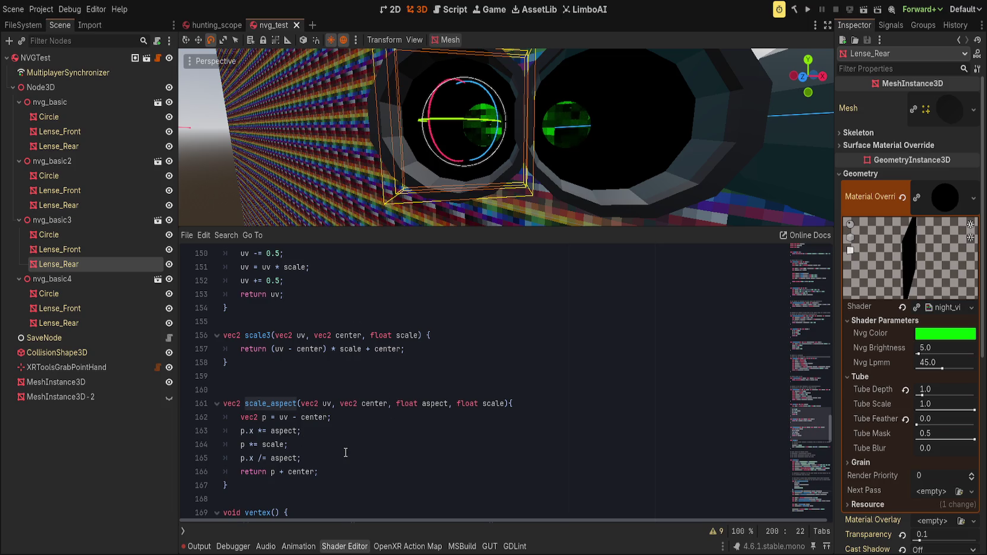
pyautogui.scroll(5, 346, 453)
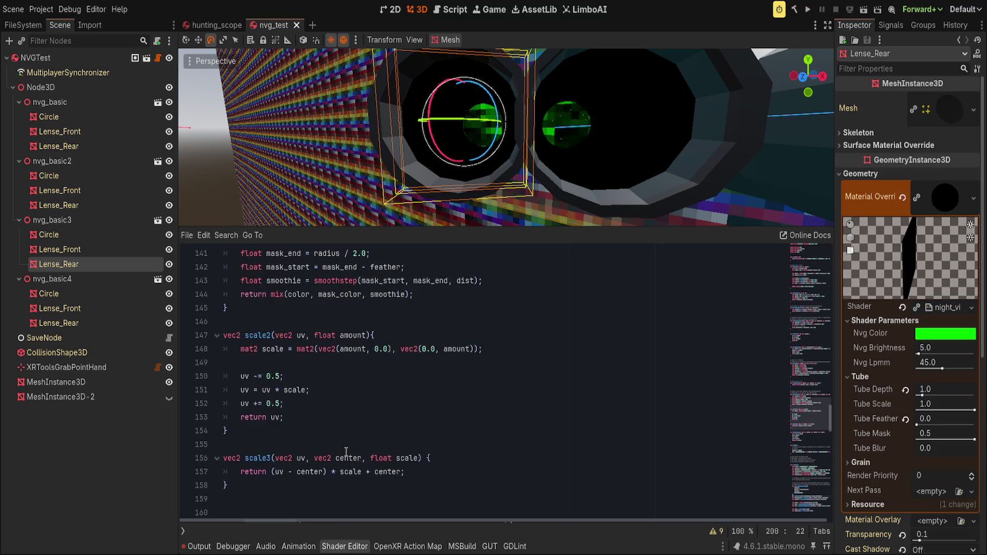
pyautogui.scroll(10, 345, 453)
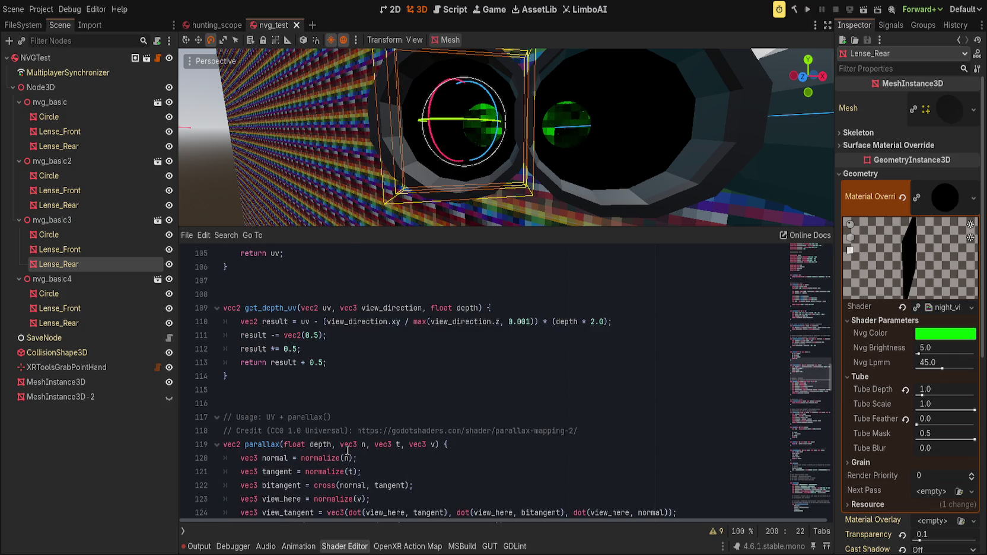
pyautogui.scroll(-5, 285, 398)
pyautogui.scroll(5, 319, 438)
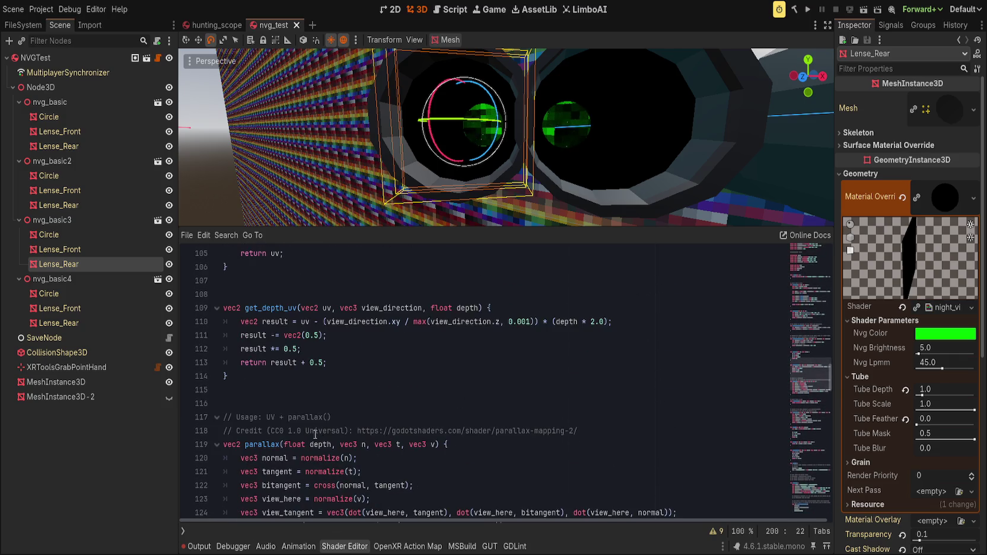